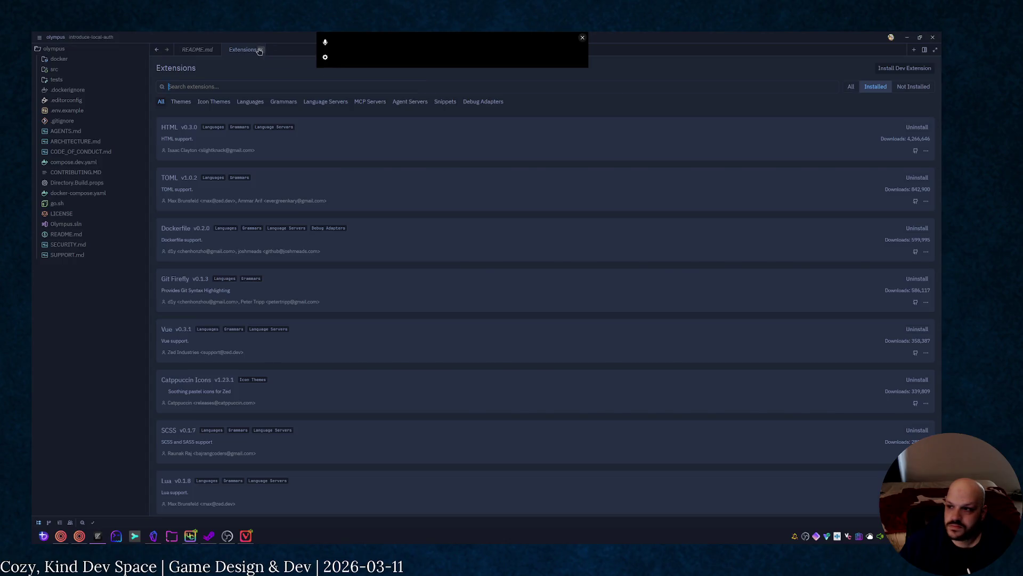
Step: Close the Extensions tab to reveal README, browse the Zed and Help menus, and open the account menu
click(258, 51)
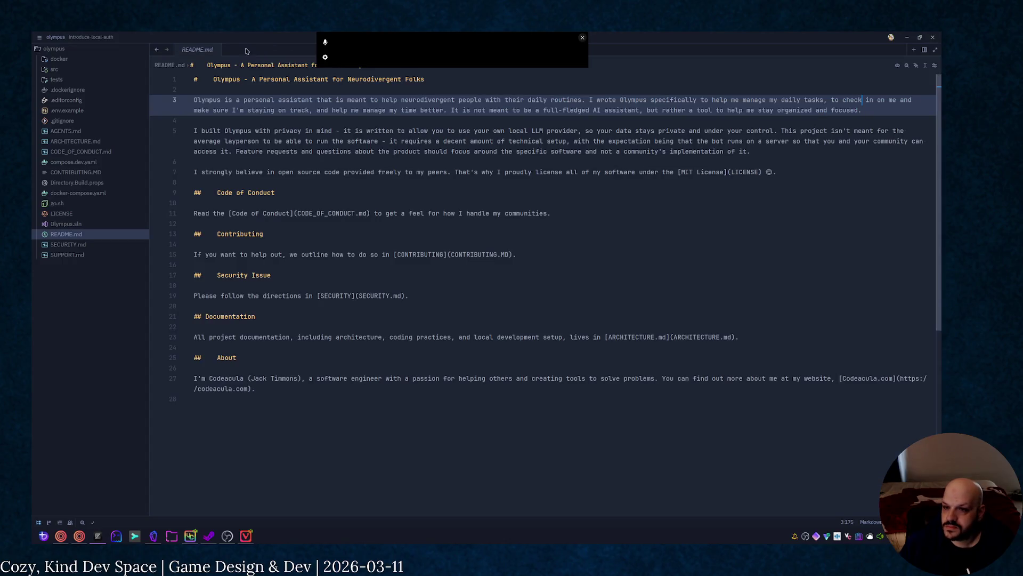
click(38, 37)
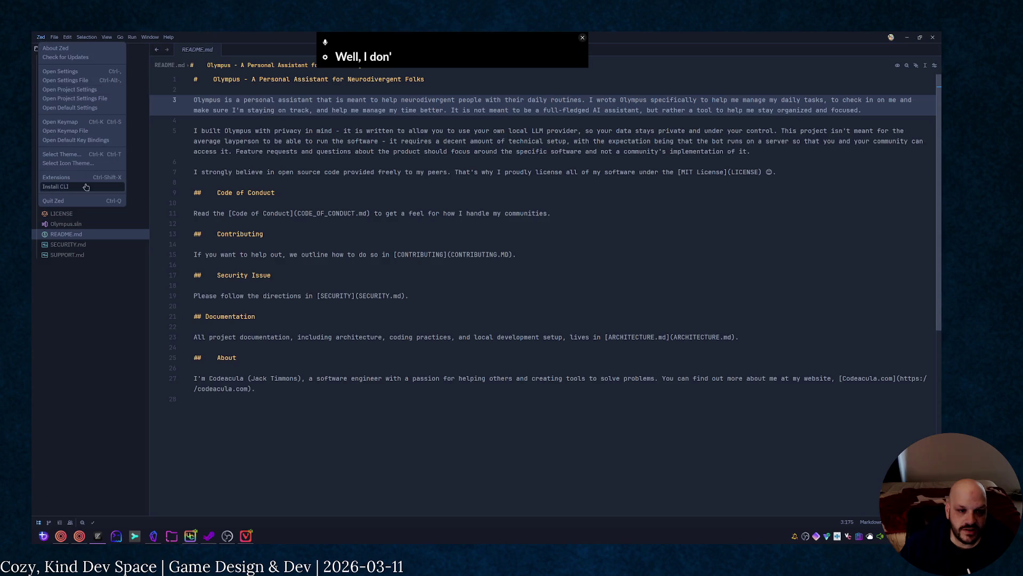
click(168, 37)
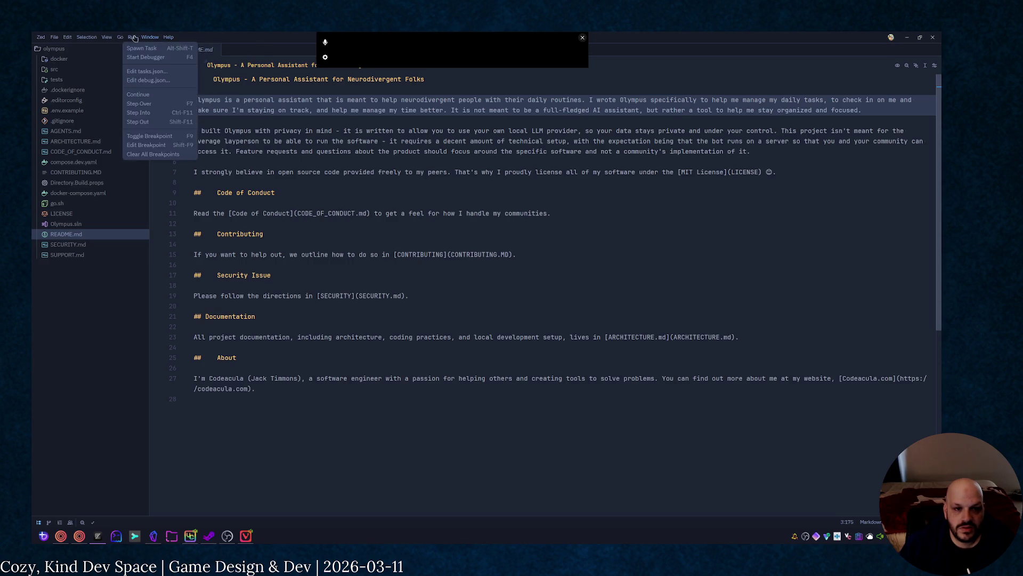
click(406, 202)
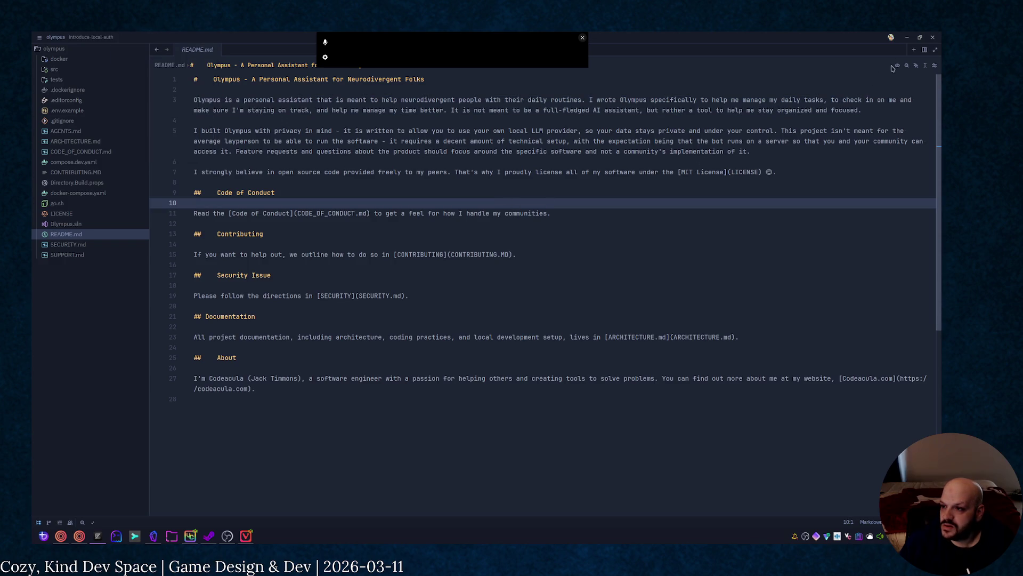
click(892, 37)
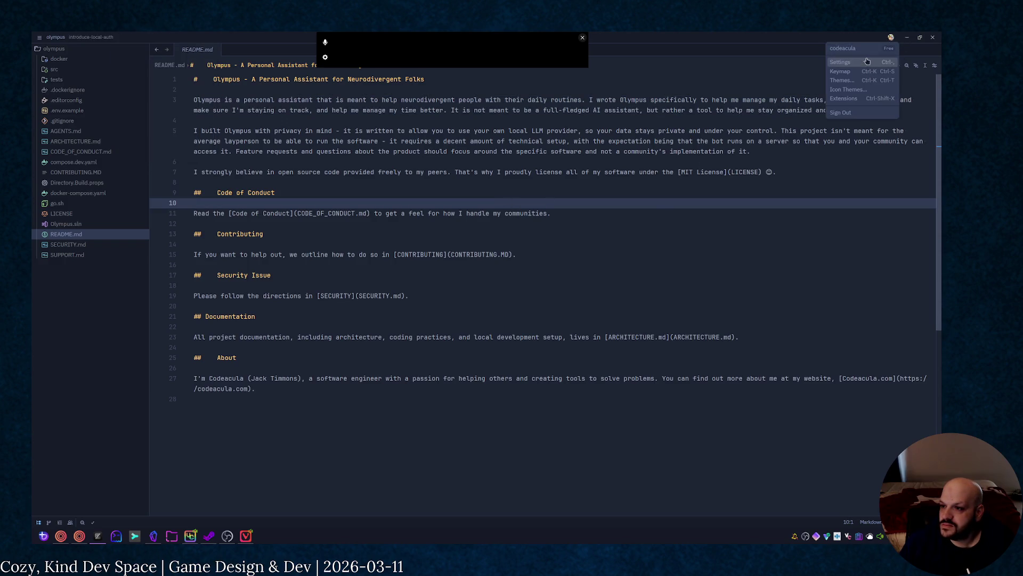
click(866, 61)
scroll(516, 280, down, 1)
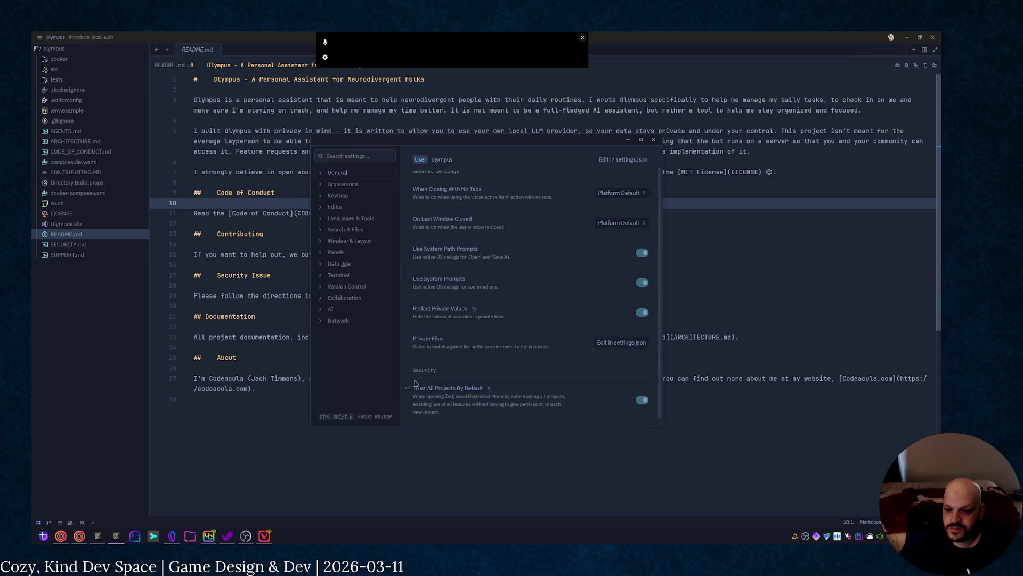
scroll(516, 280, down, 1)
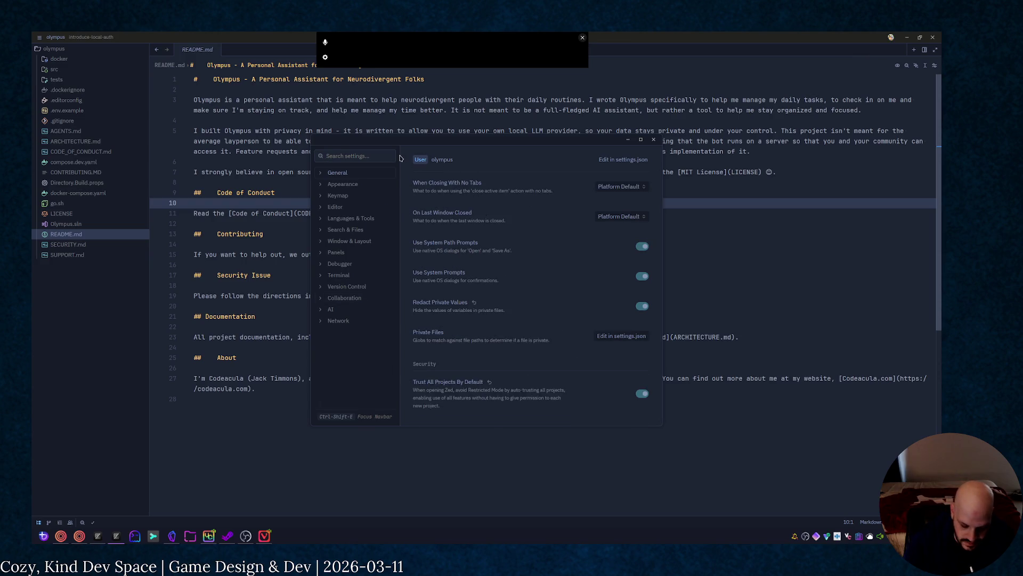
text(upda)
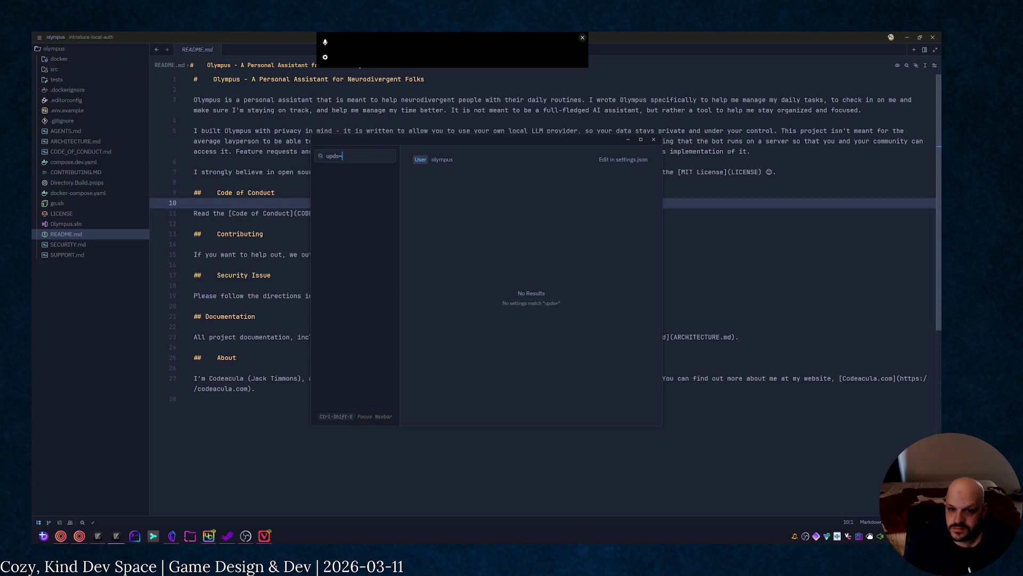
key(BackSpace)
key(BackSpace)
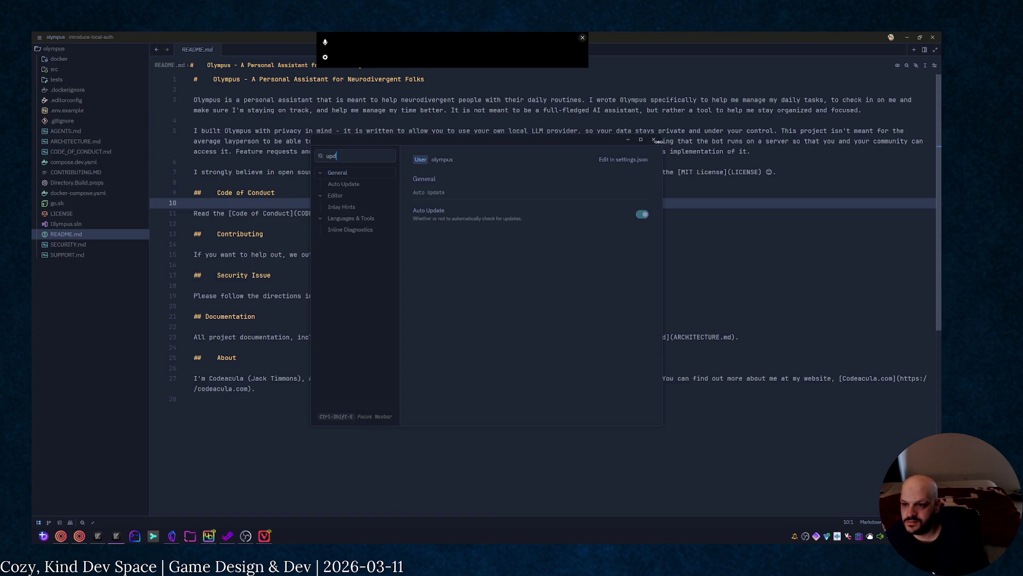
click(655, 140)
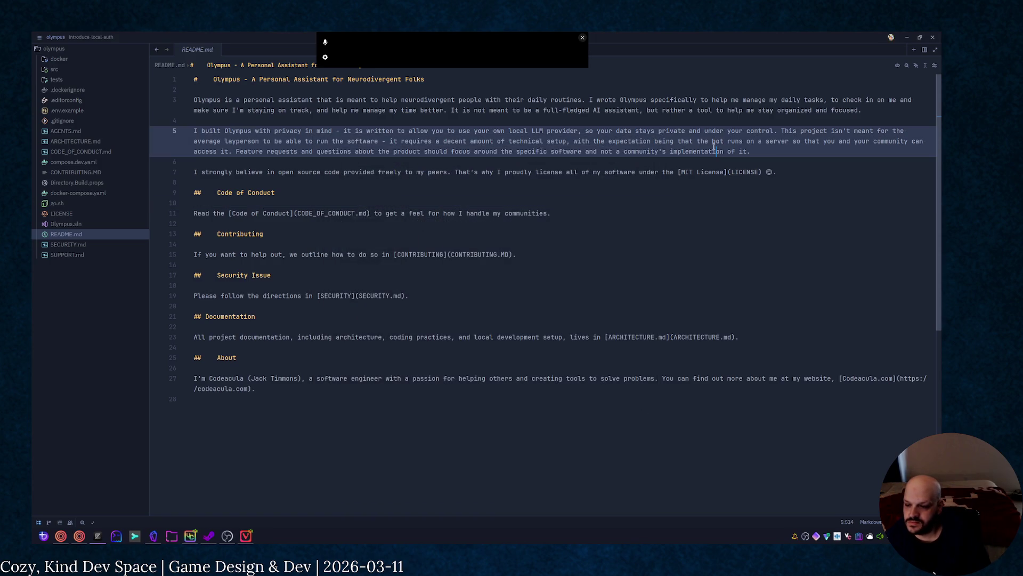
Step: View the Zed v0.227.1 release page in Zen Browser, then switch to the Obsidian daily note
click(932, 37)
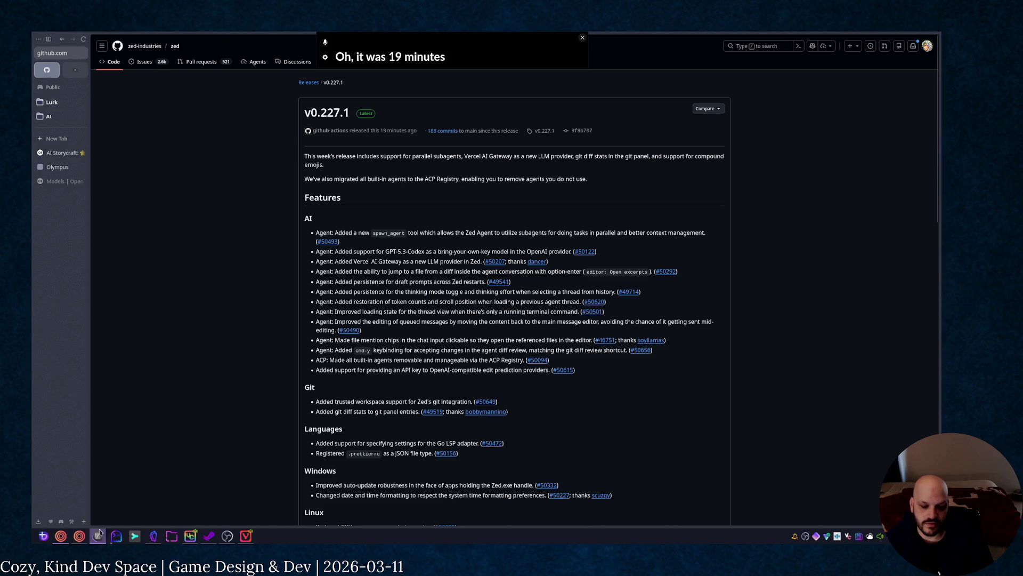
click(98, 536)
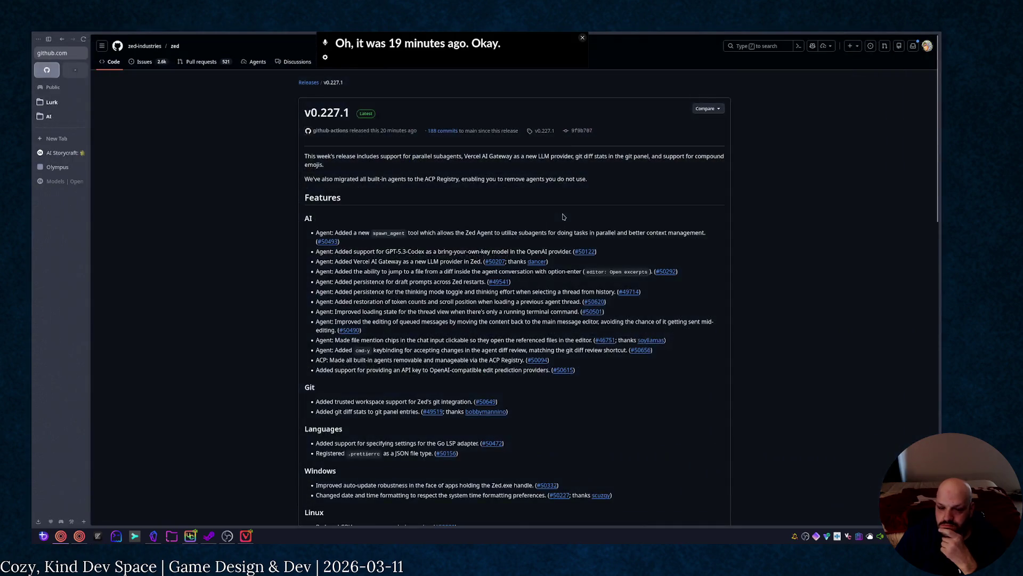
key(alt+Tab)
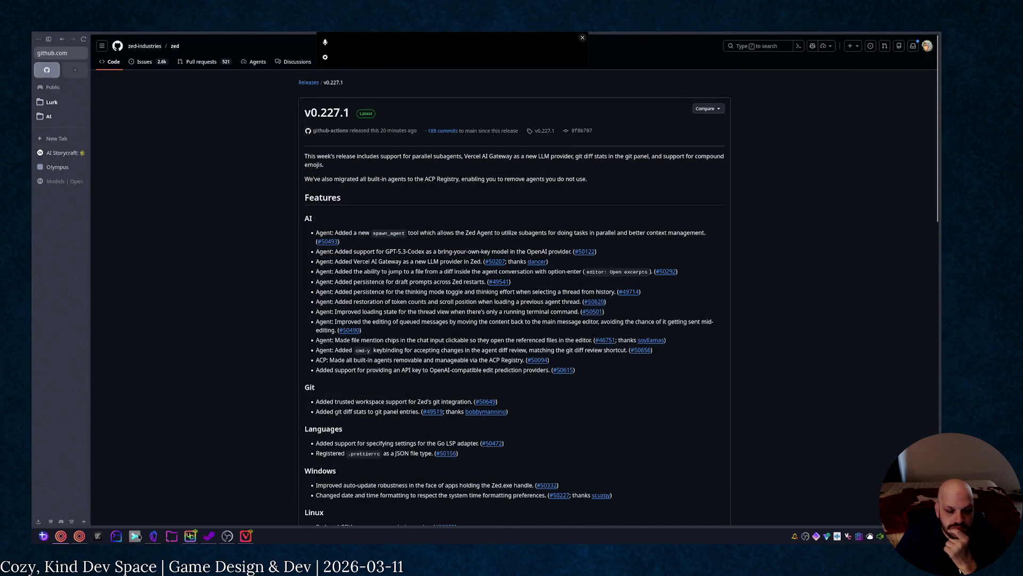
key(alt+Tab)
scroll(590, 339, down, 3)
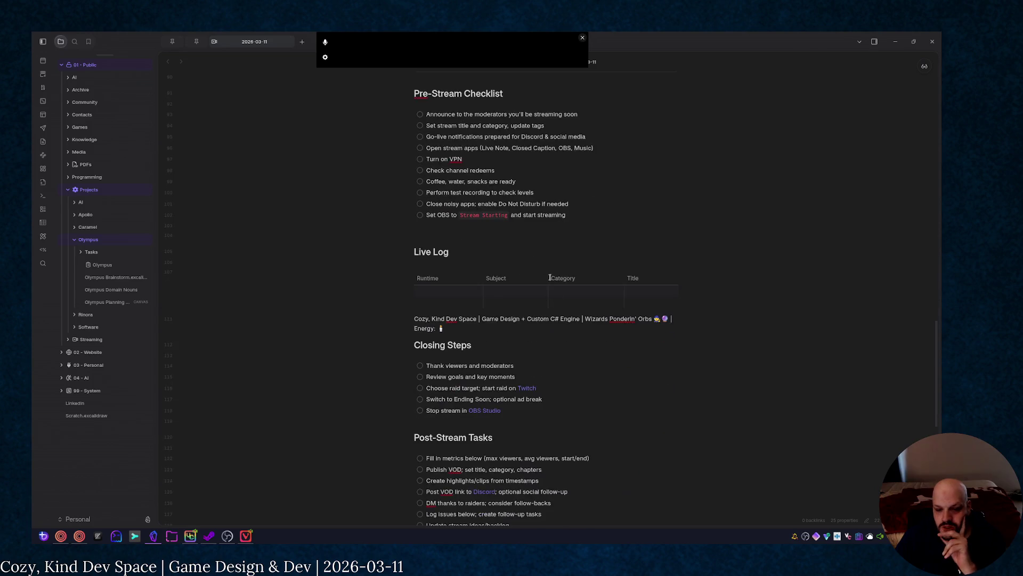
scroll(395, 142, up, 5)
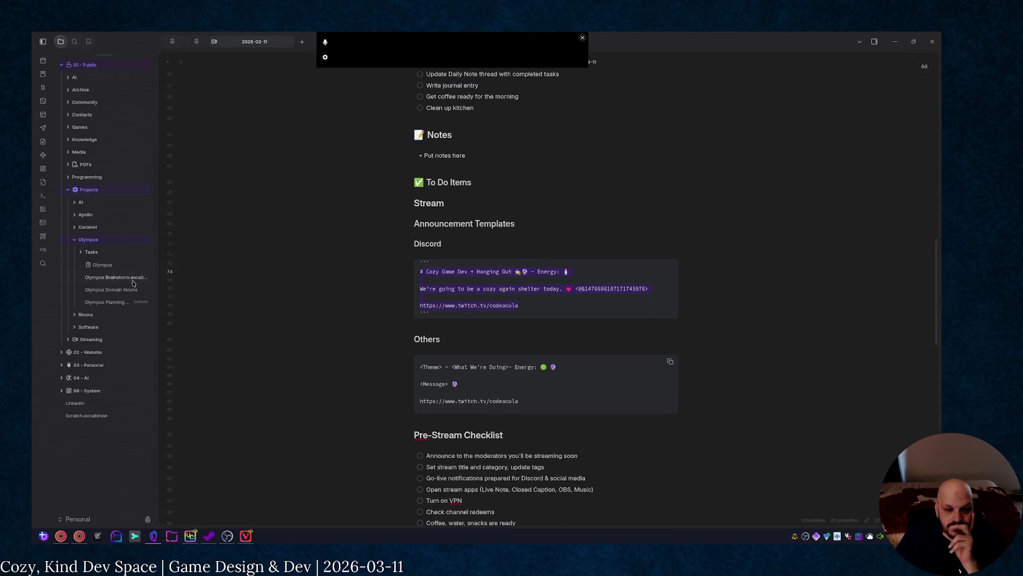
Step: Open the Olympus Planning Board canvas, pan across its flow and Adventures nodes, then return to Zed
click(112, 303)
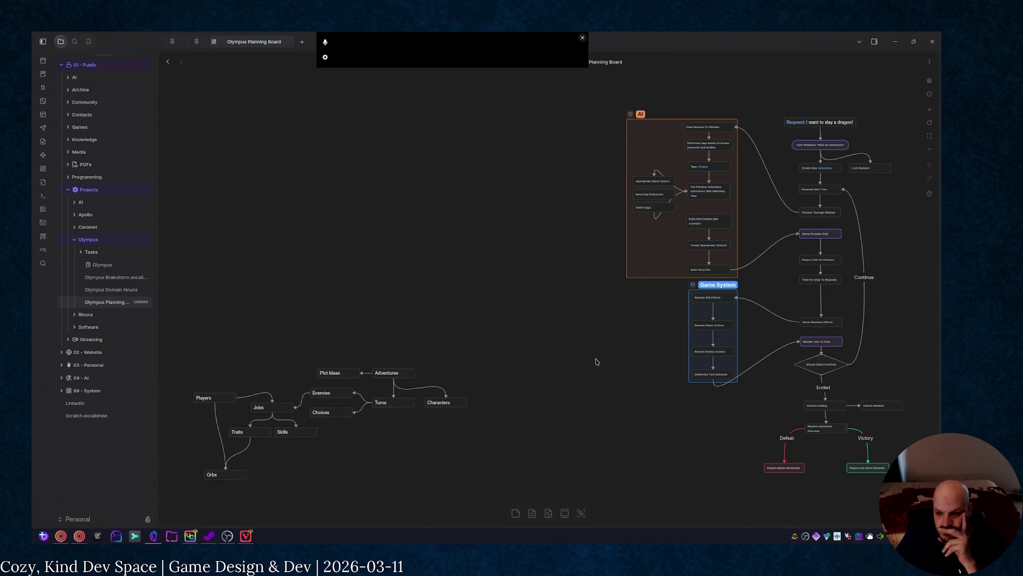
mouse_move(596, 361)
mouse_down()
mouse_move(611, 333)
mouse_move(407, 288)
mouse_move(373, 338)
mouse_move(335, 342)
mouse_up()
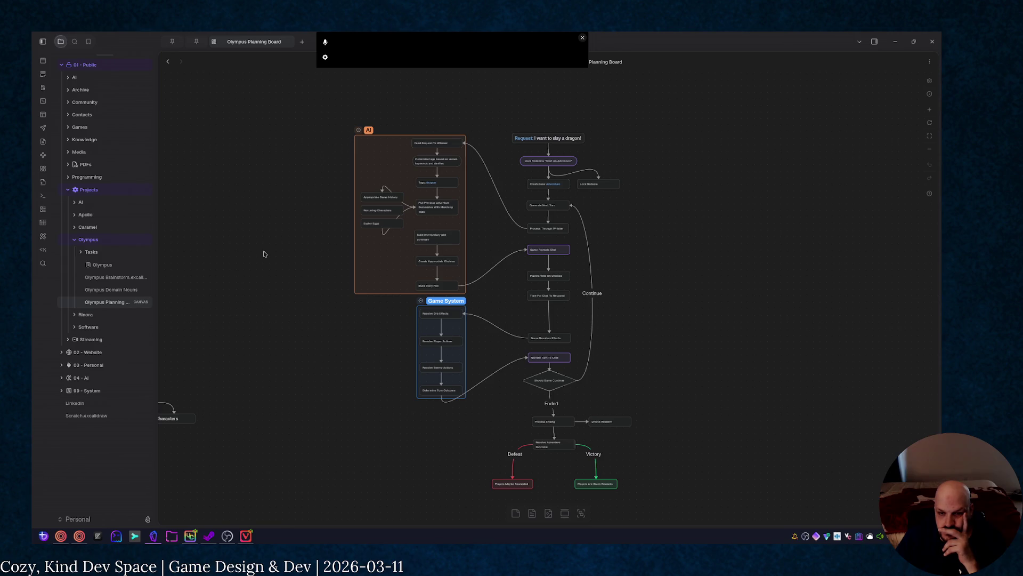
mouse_move(264, 254)
mouse_down()
mouse_move(564, 198)
mouse_move(457, 222)
mouse_move(322, 317)
mouse_move(290, 248)
mouse_move(307, 223)
mouse_move(305, 254)
mouse_up()
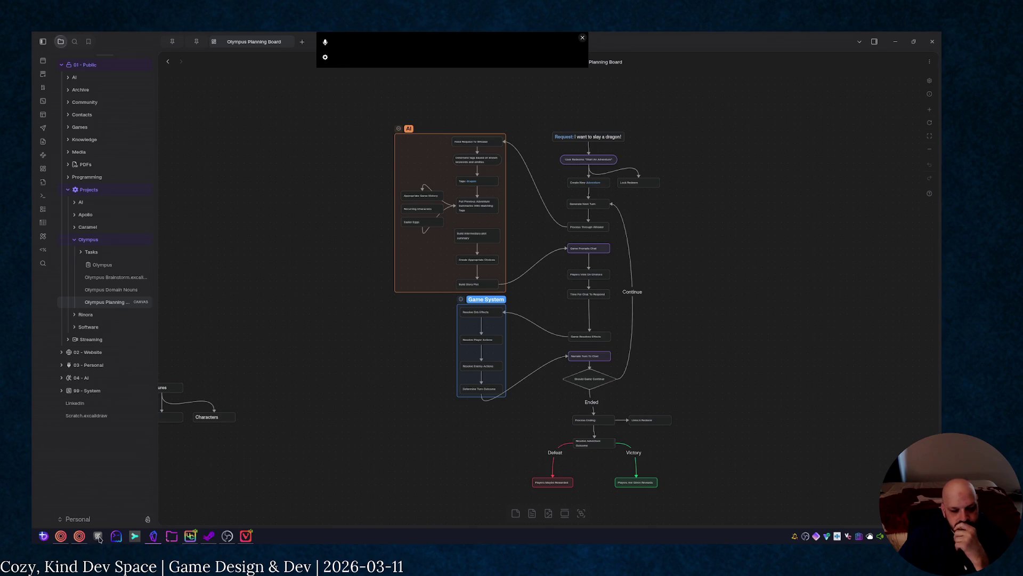
key(alt+Tab)
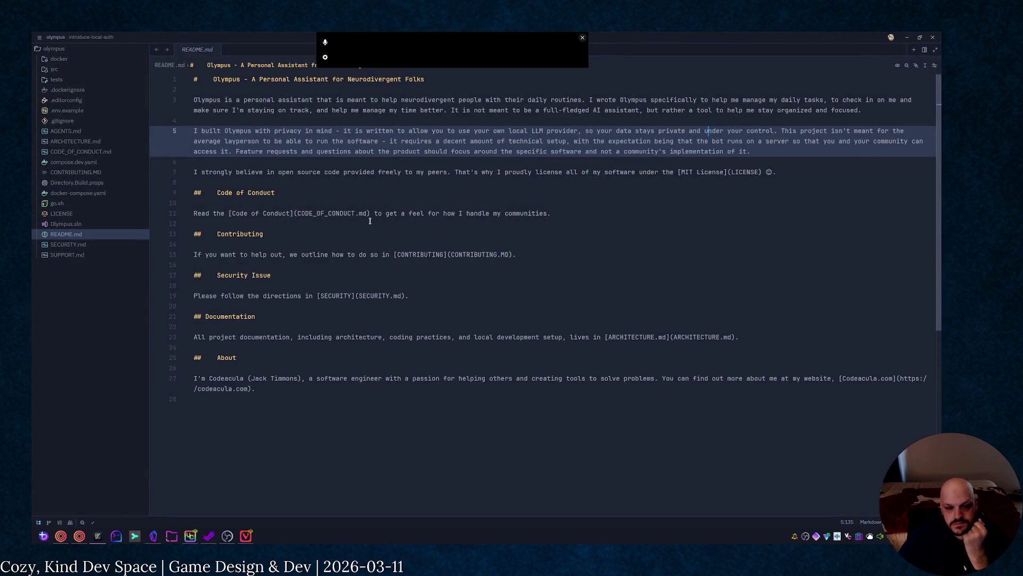
Step: Open ARCHITECTURE.md and delete lines 3–70, keeping only the Architecture Overview heading
click(161, 223)
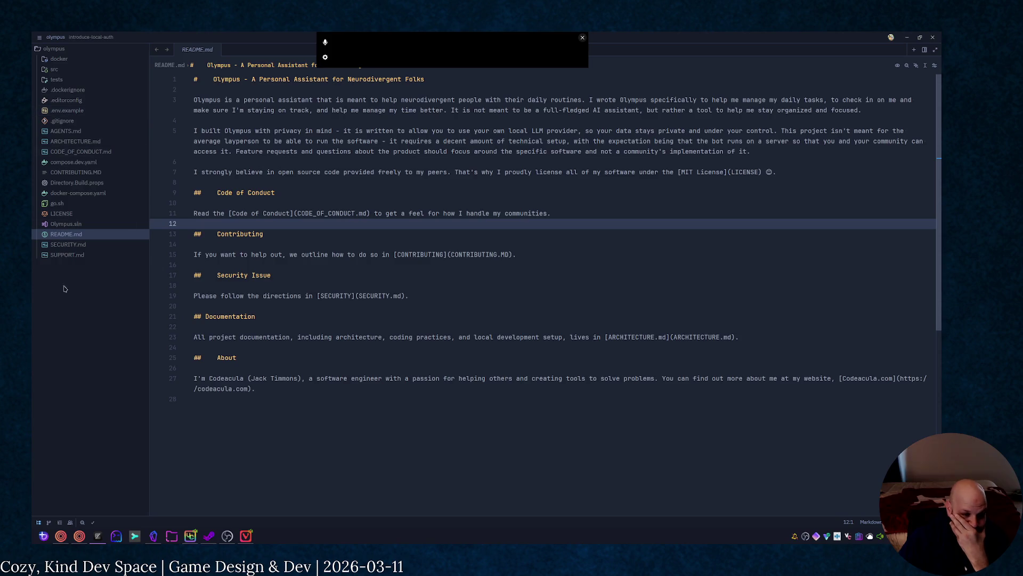
click(67, 141)
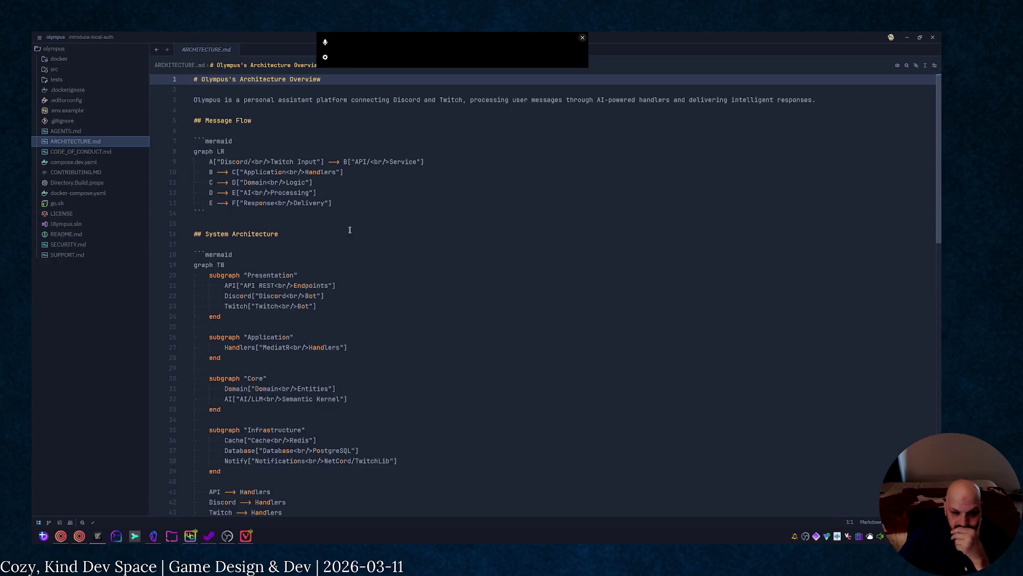
click(563, 233)
key(Down)
key(Down)
key(Down)
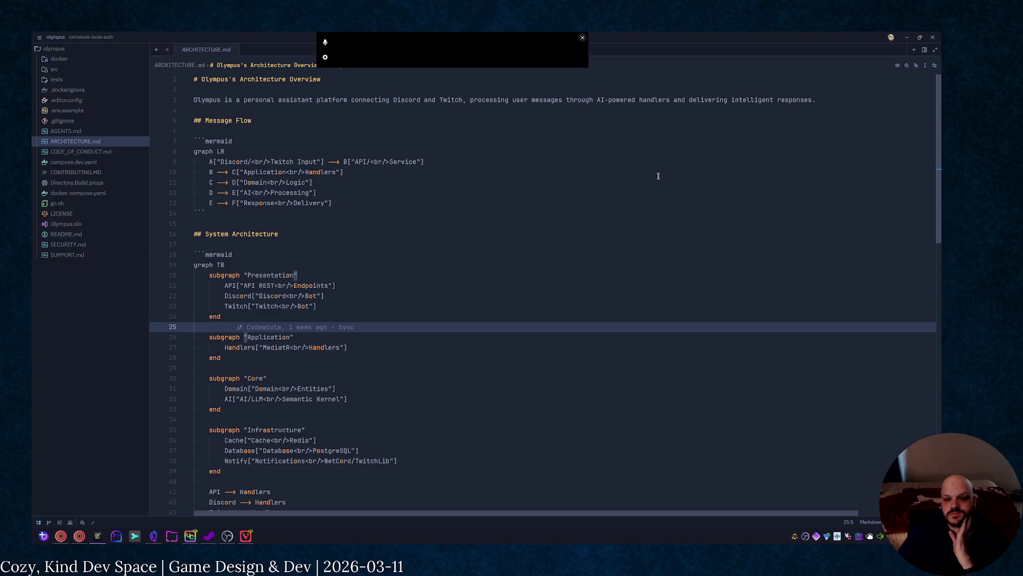
scroll(674, 205, down, 2)
scroll(676, 216, down, 10)
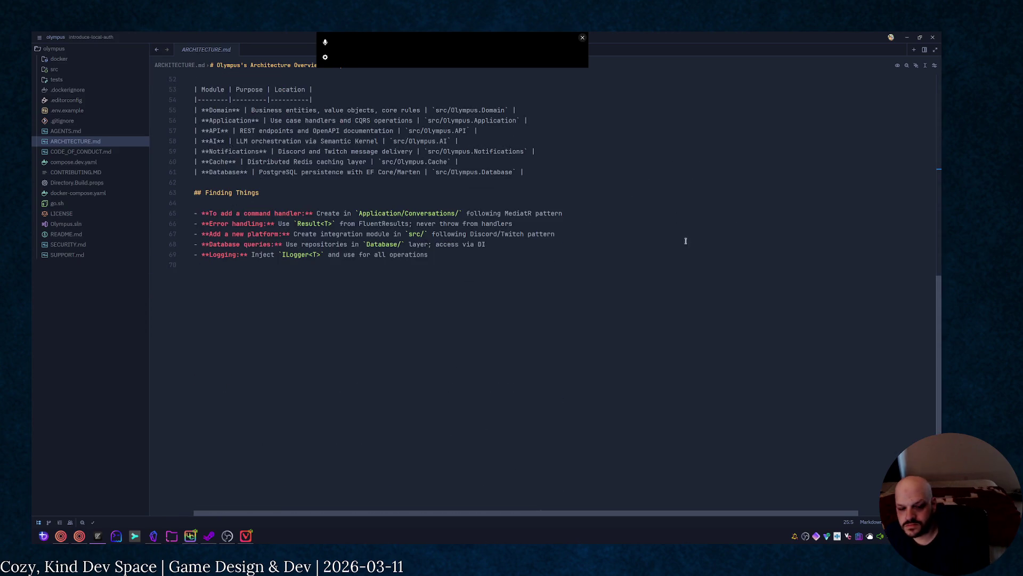
drag(685, 265, 194, 102)
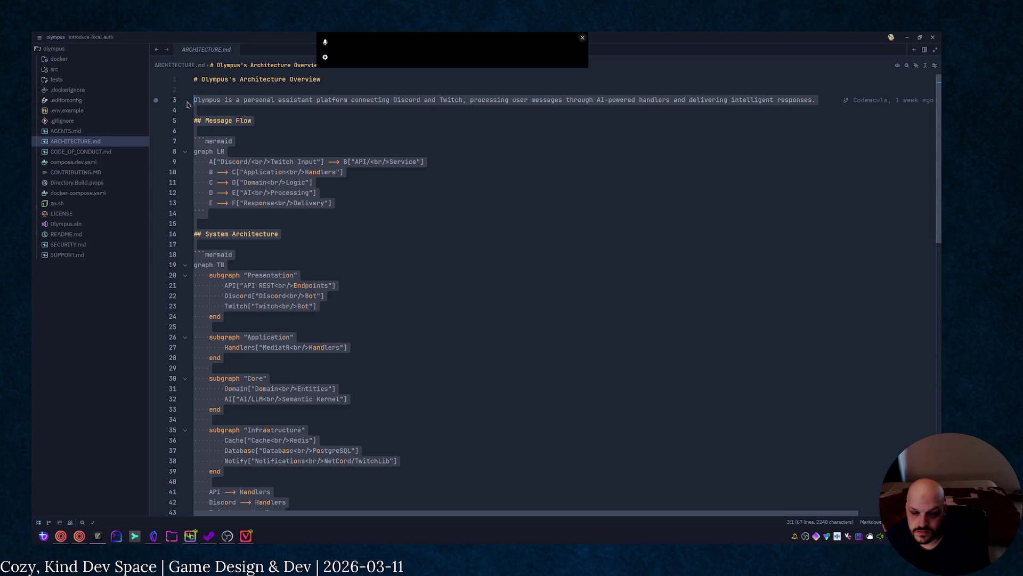
key(BackSpace)
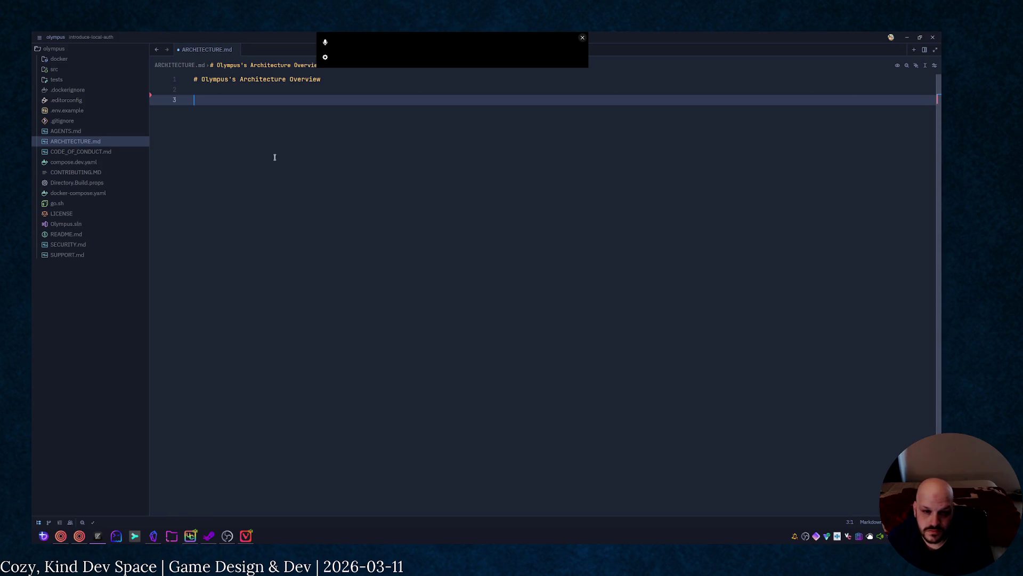
Step: Clear the leftover text under the title and add an AI Workflow heading
key(BackSpace)
key(Return)
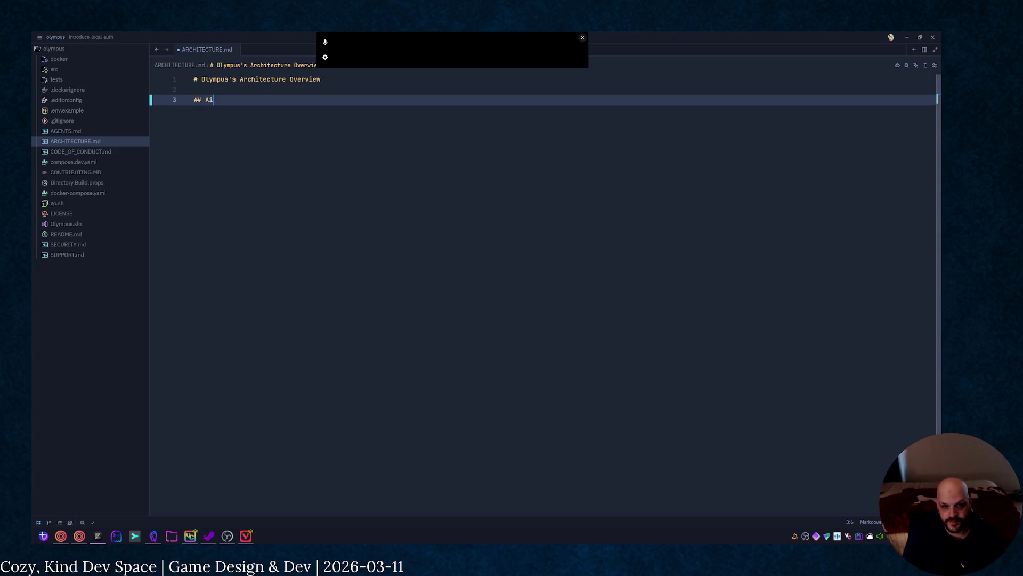
text(Wo)
key(BackSpace)
key(BackSpace)
key(BackSpace)
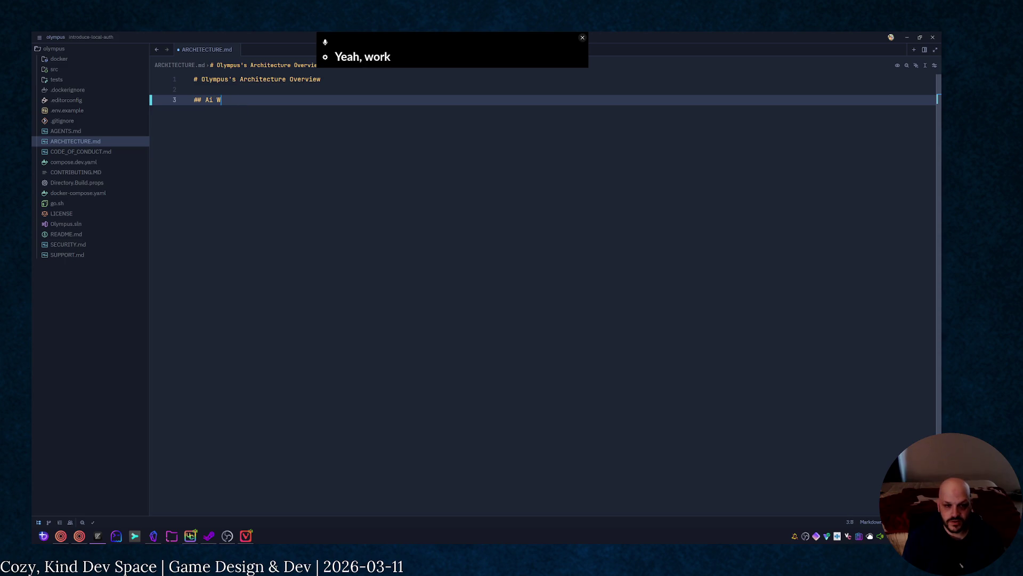
key(BackSpace)
key(BackSpace)
key(BackSpace)
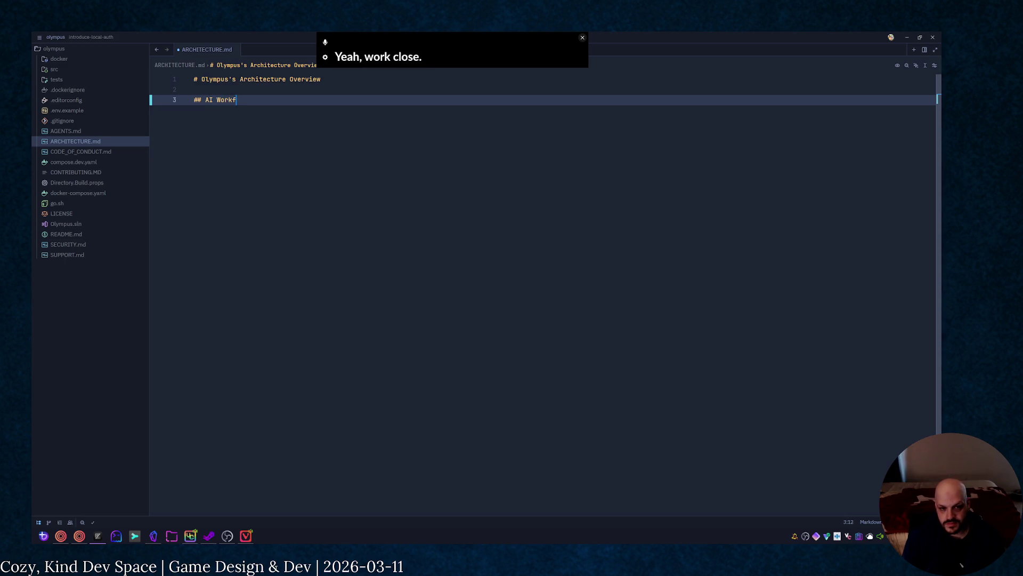
key(Return)
key(Return)
text(##)
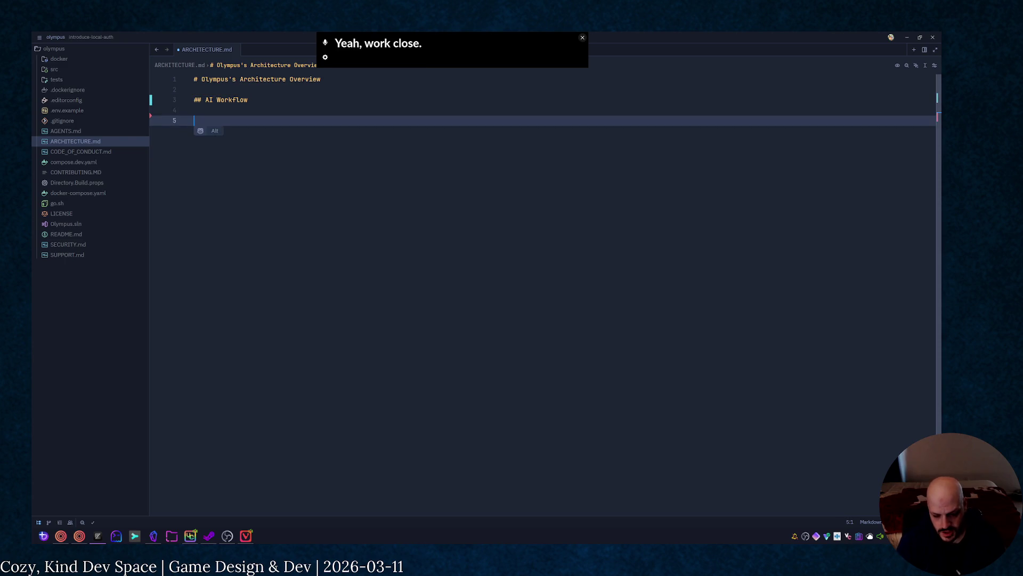
Step: Add a ```mermaid code block starting with a flowchart line, checking the planning board canvas for reference
key(alt+Tab)
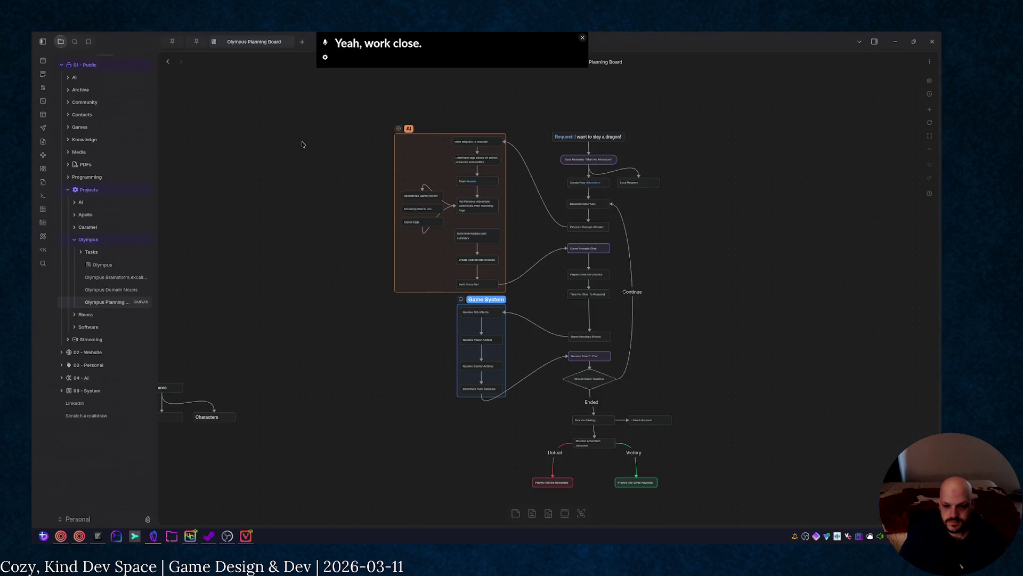
key(alt+Tab)
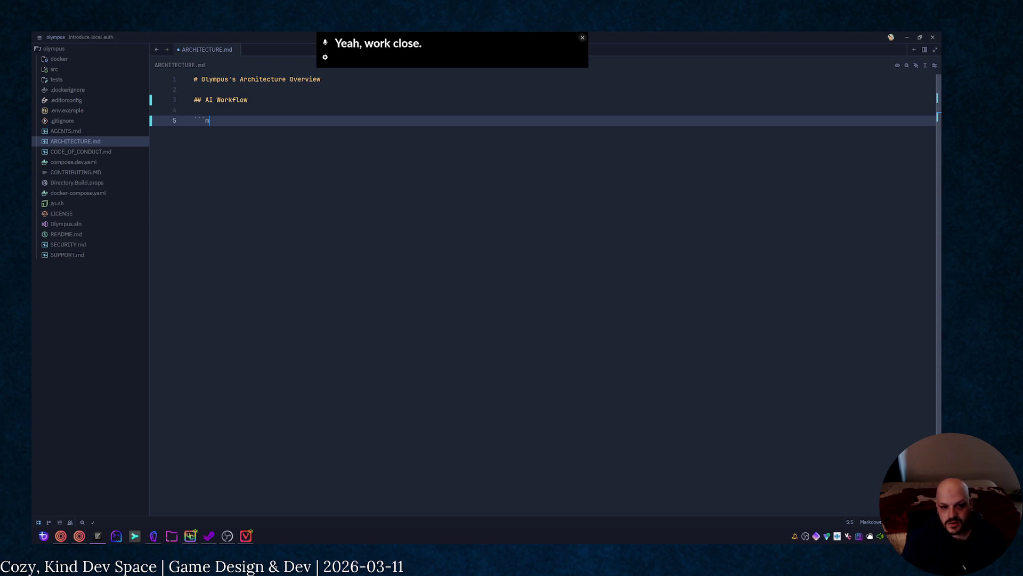
text(rmaid)
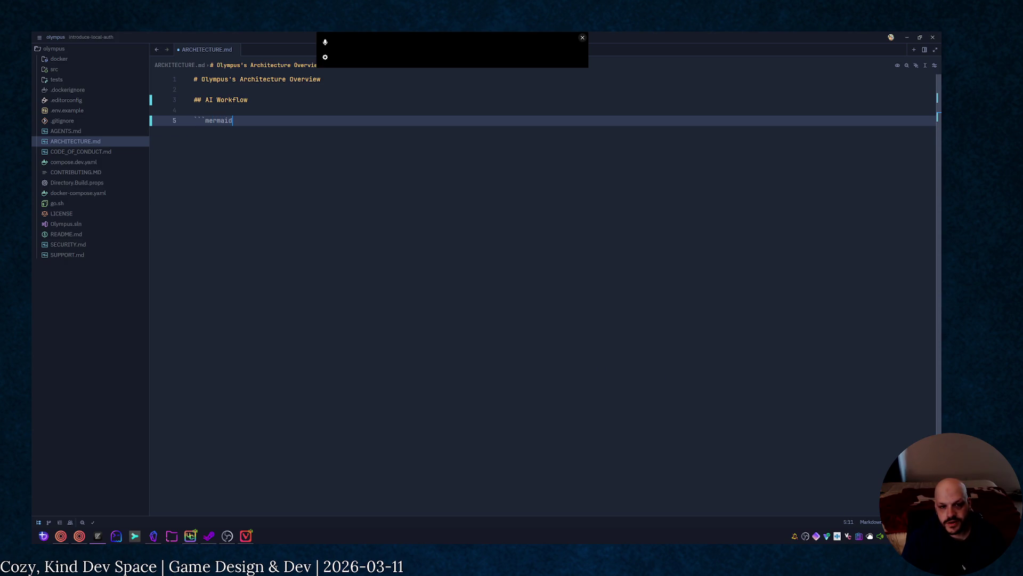
key(Return)
text(flowchart)
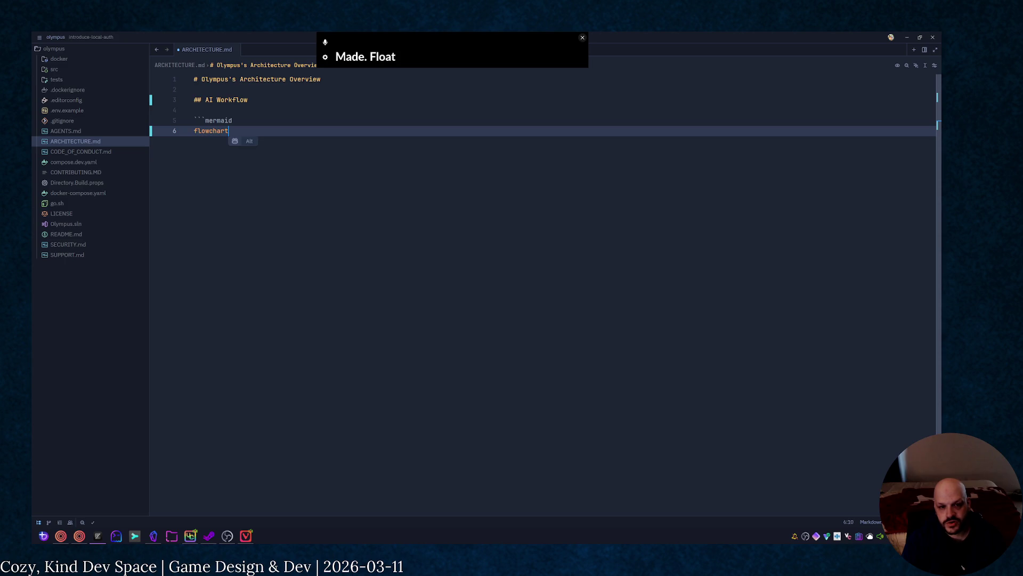
key(Return)
key(Return)
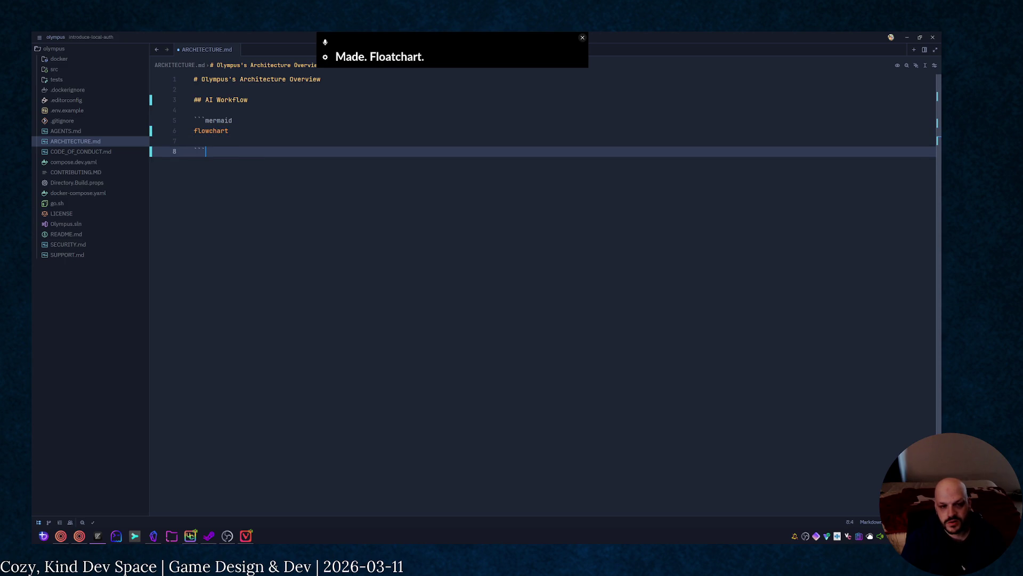
key(alt+Tab)
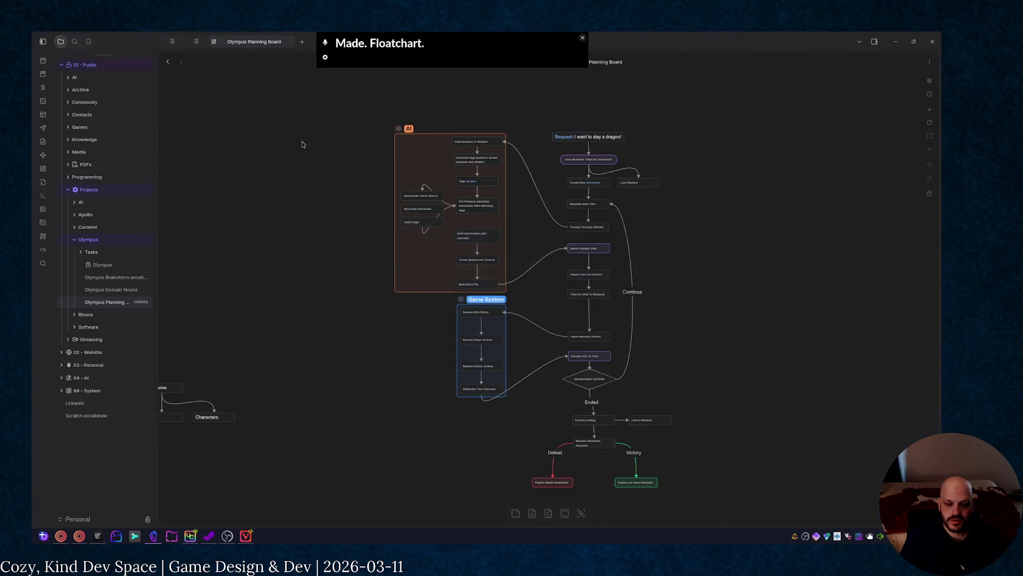
key(alt+Tab)
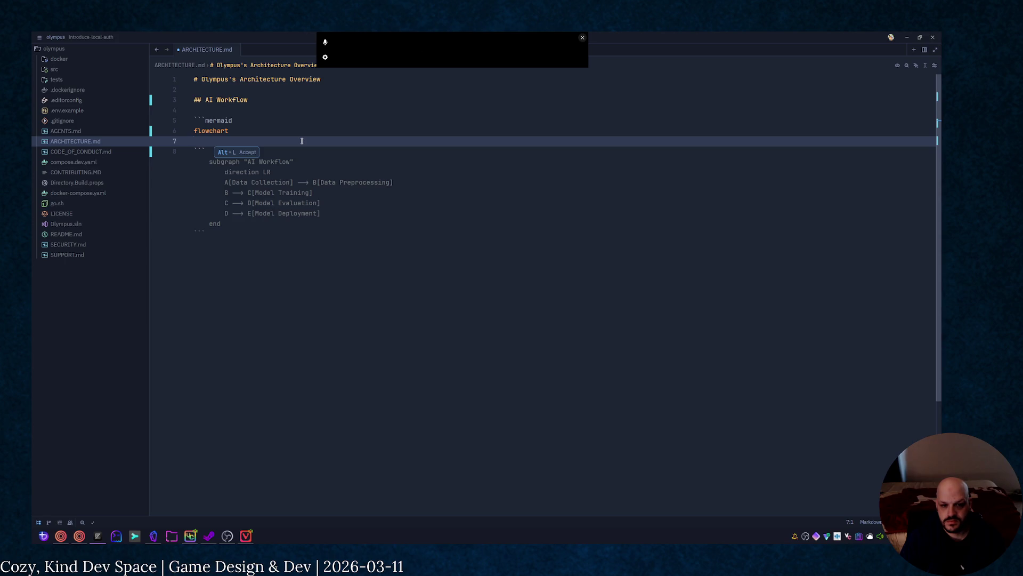
key(alt+Tab)
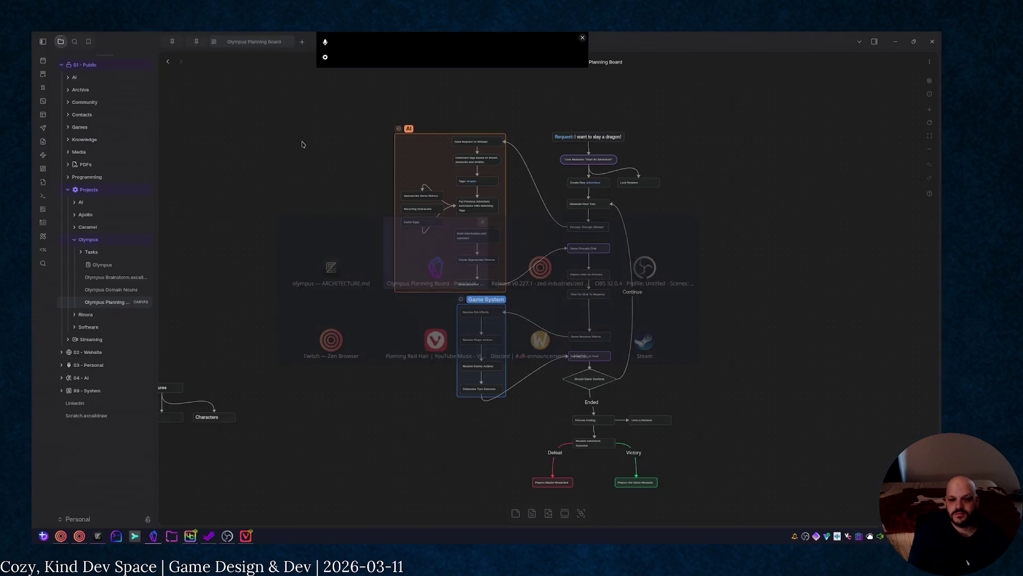
key(alt+Tab)
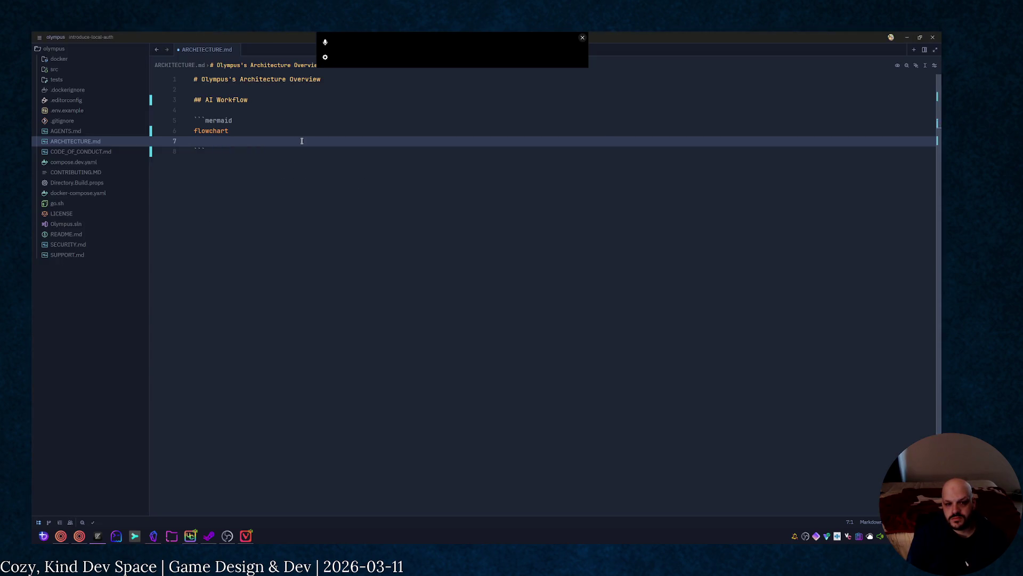
Step: Append "Whisker" to the AI Workflow heading and begin the s1[ node on the flowchart line
key(alt+Tab)
scroll(361, 148, up, 3)
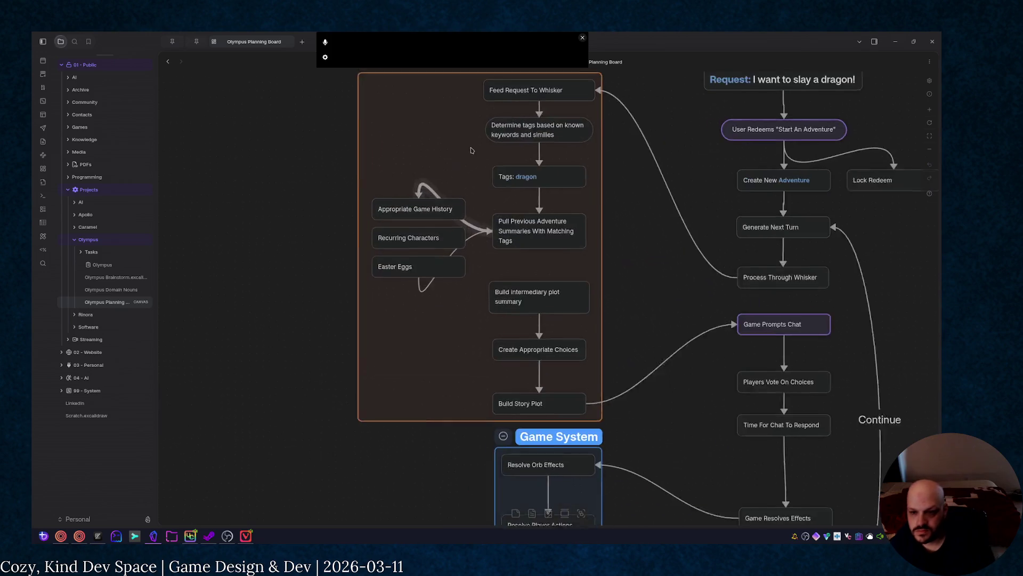
scroll(469, 158, down, 1)
scroll(468, 156, down, 2)
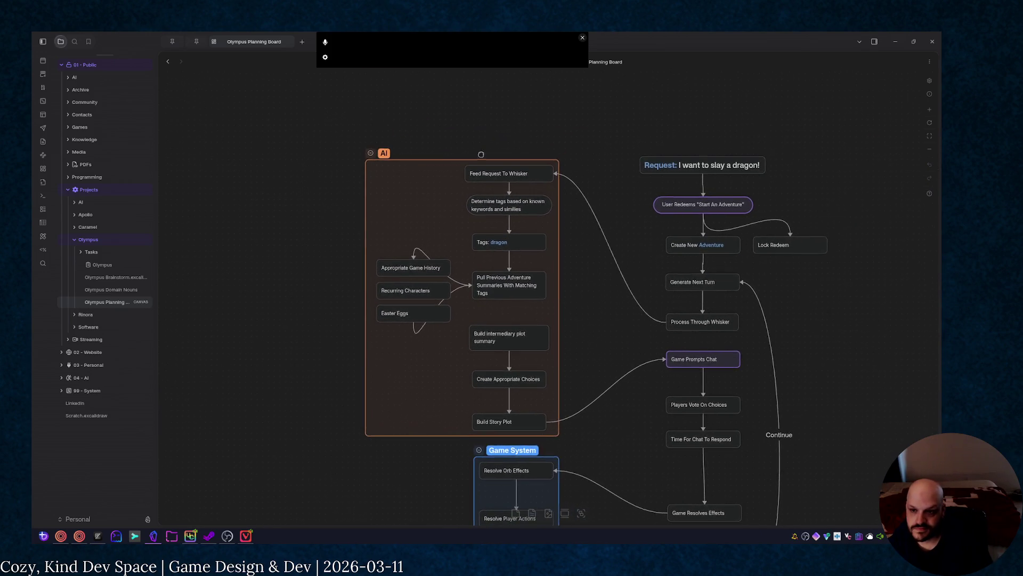
scroll(469, 158, down, 1)
key(alt+Tab)
click(254, 99)
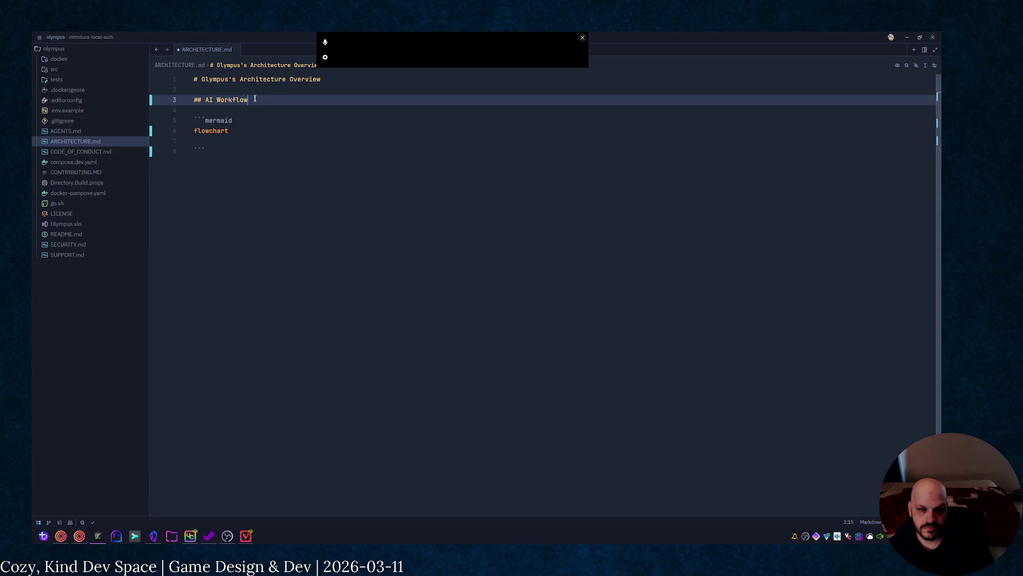
text("Whisker)
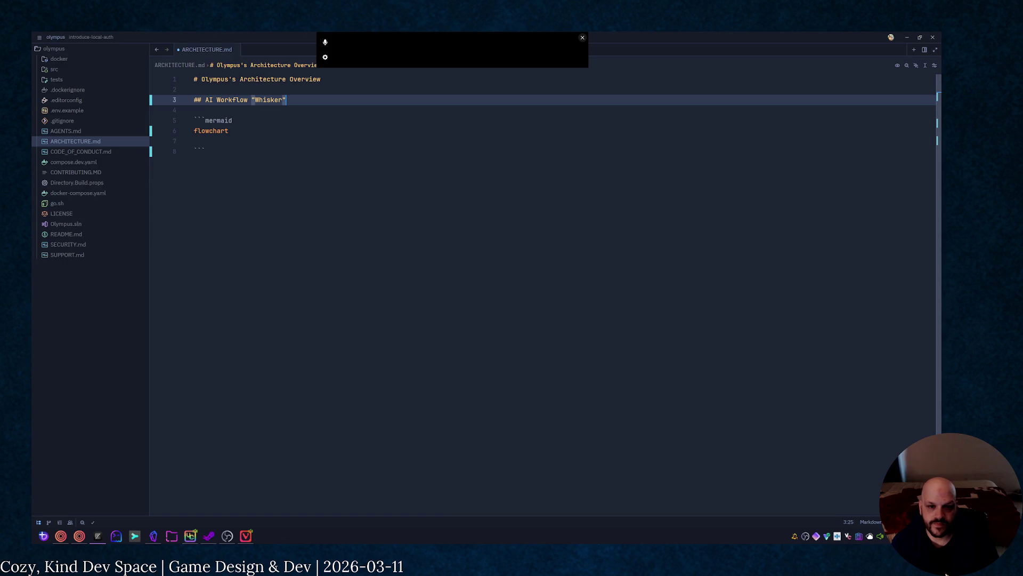
key(Down)
key(Down)
key(Down)
key(Down)
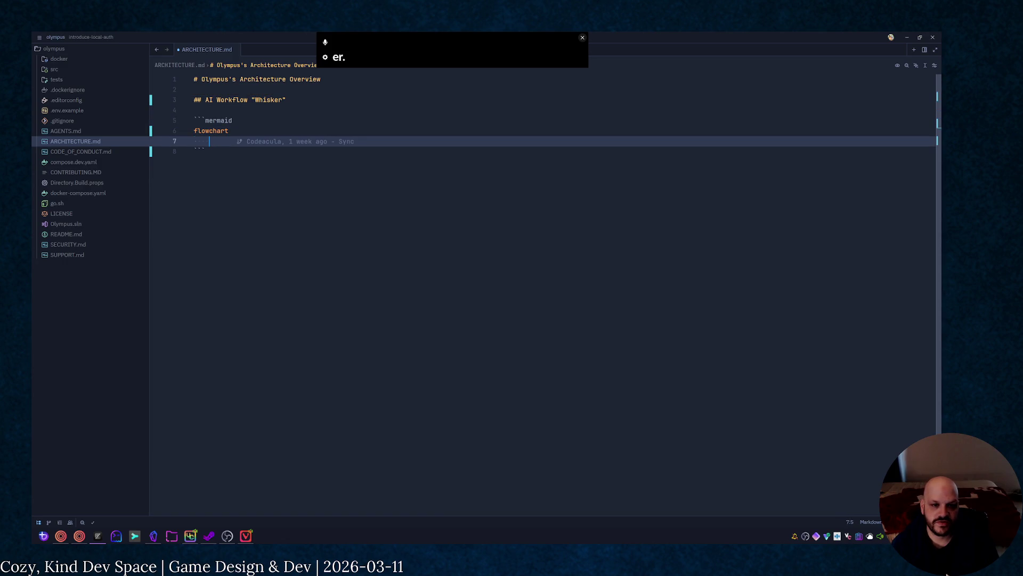
text(\)
key(alt+Tab)
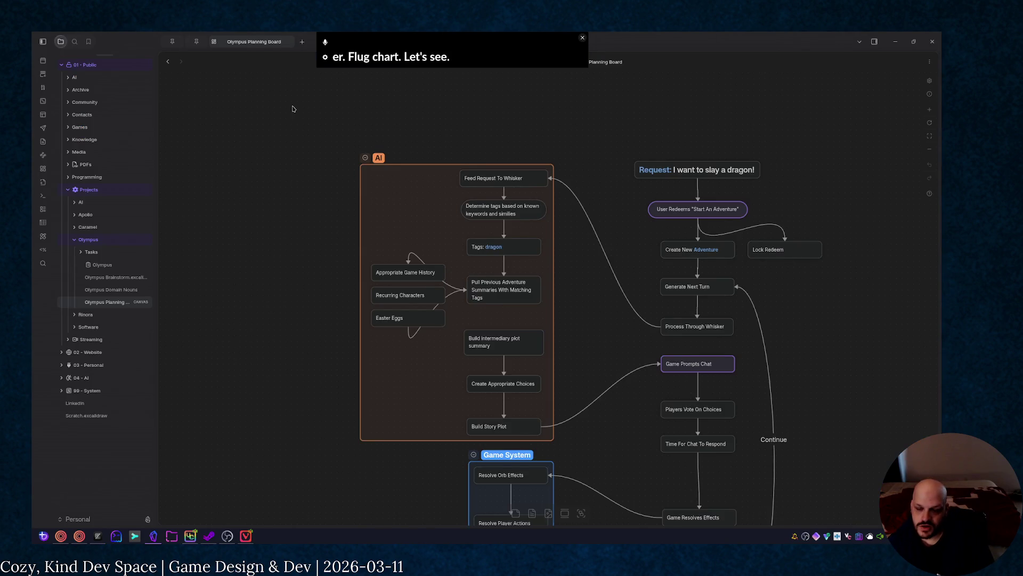
key(alt+Tab)
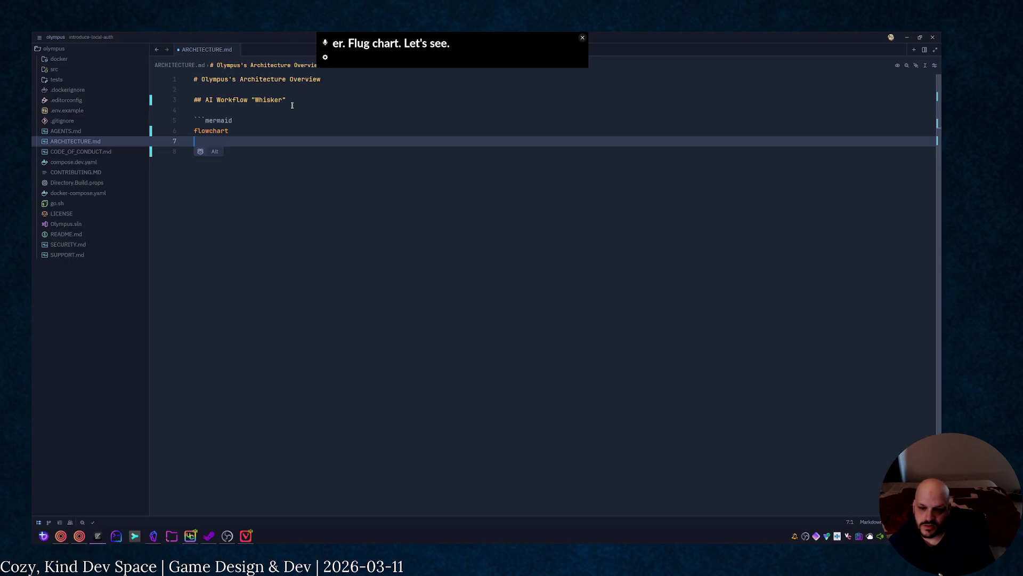
text(s1)
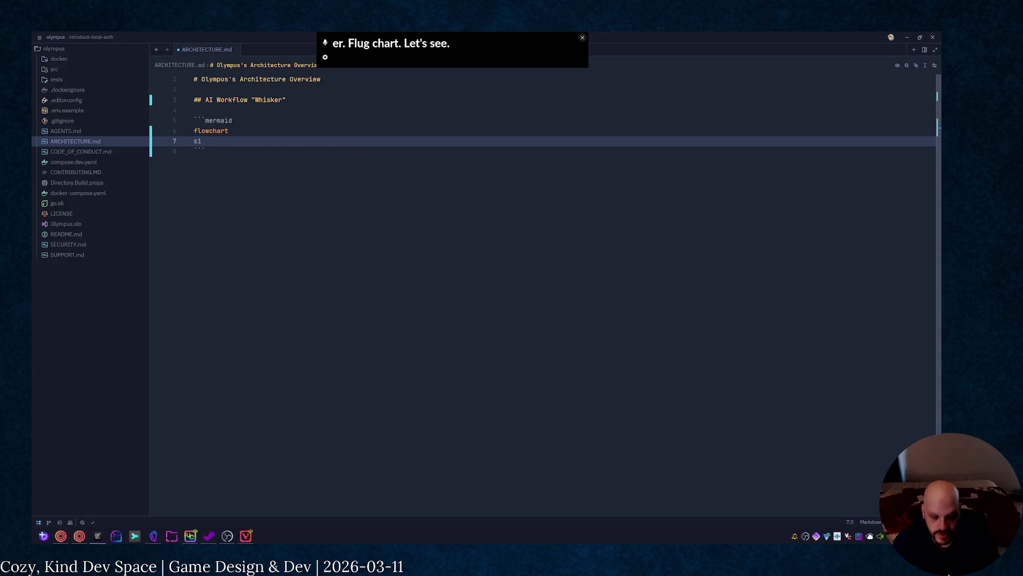
text([Fr)
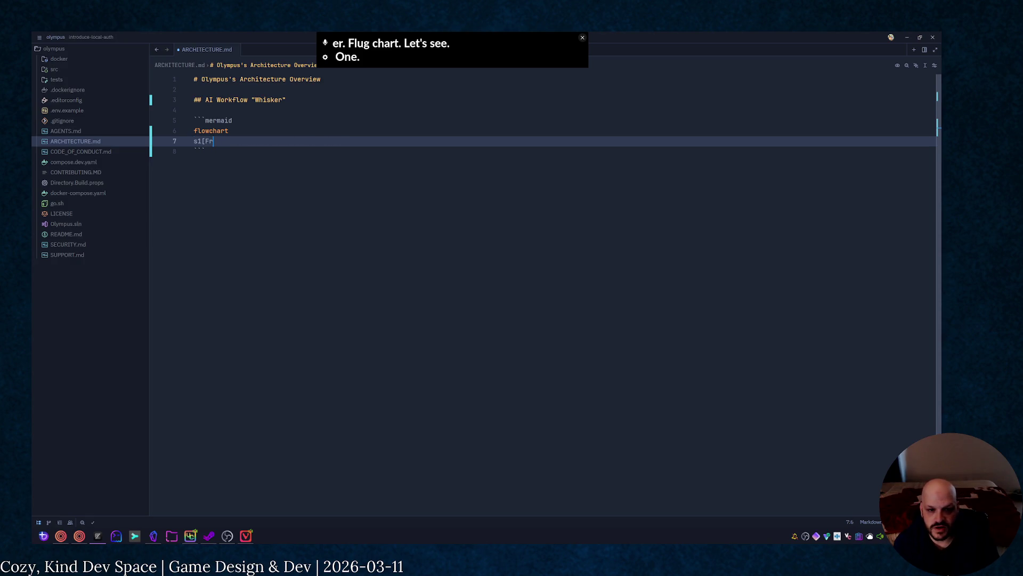
text(eed Req)
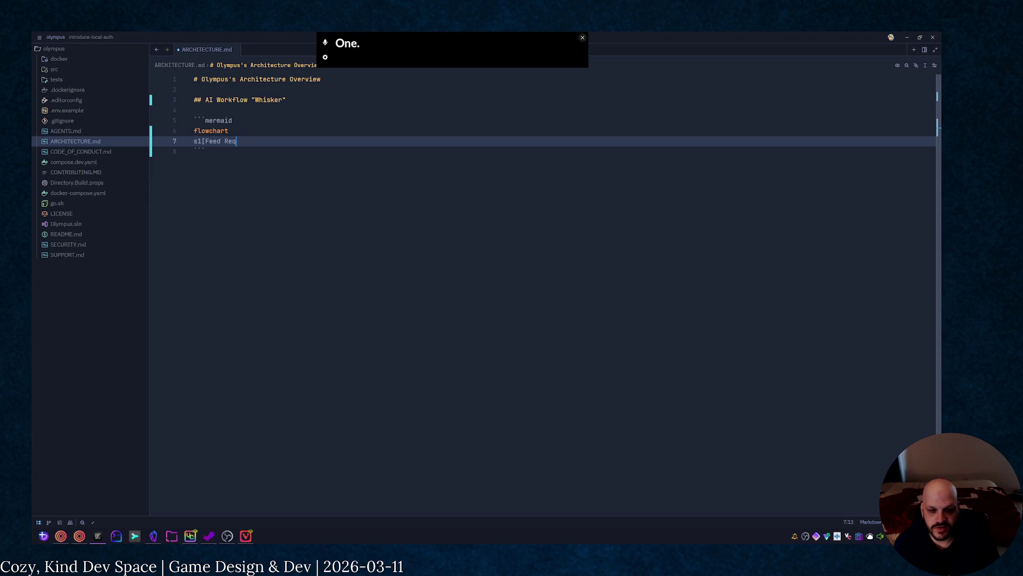
Step: Write s1[Request Comes In] --> s2[Processed By Keywords] and leave one blank line after the closing fence
key(BackSpace)
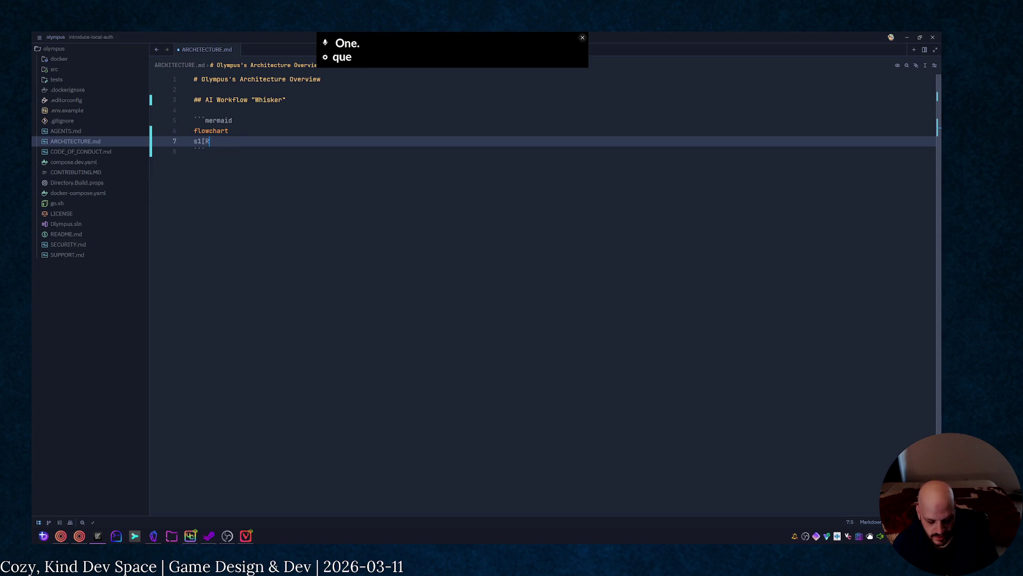
text(Requ)
key(BackSpace)
key(BackSpace)
key(BackSpace)
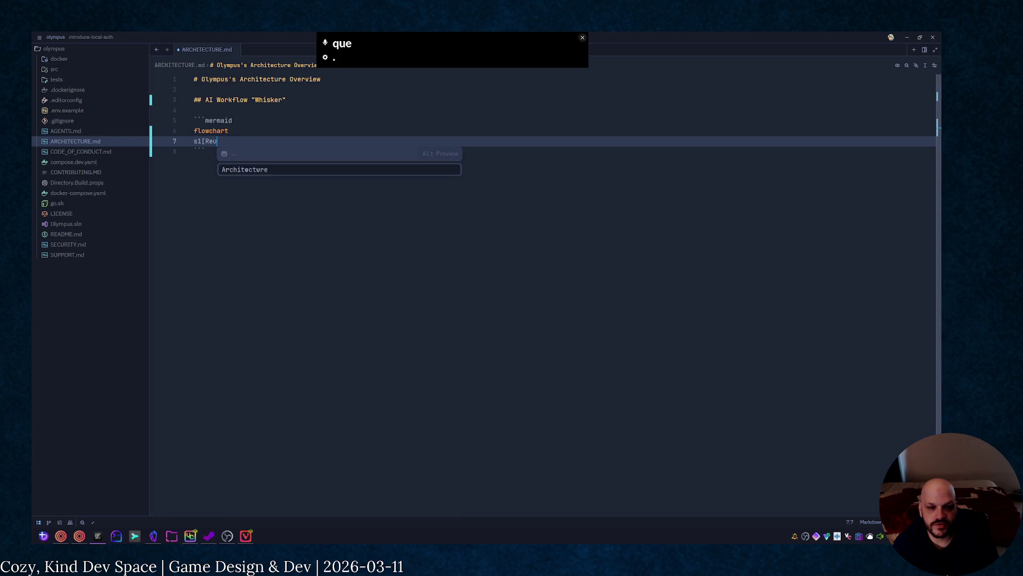
text(quest Comes I)
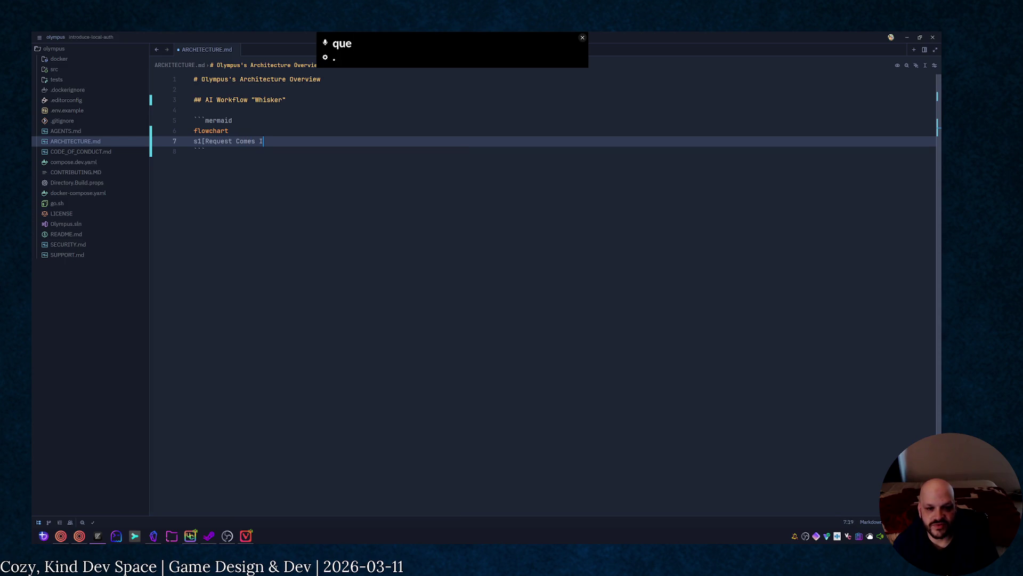
text(n] -->)
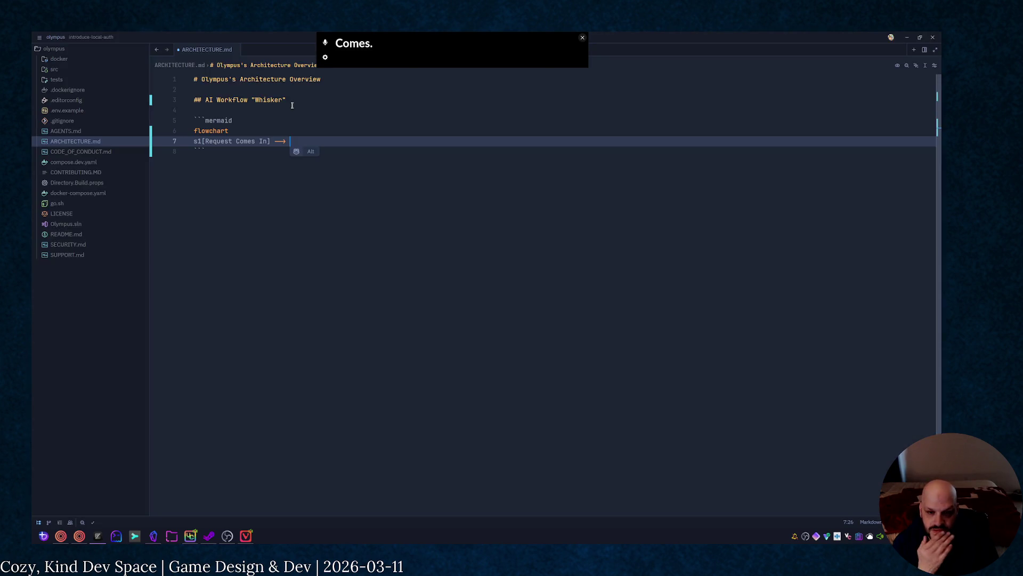
key(alt+Tab)
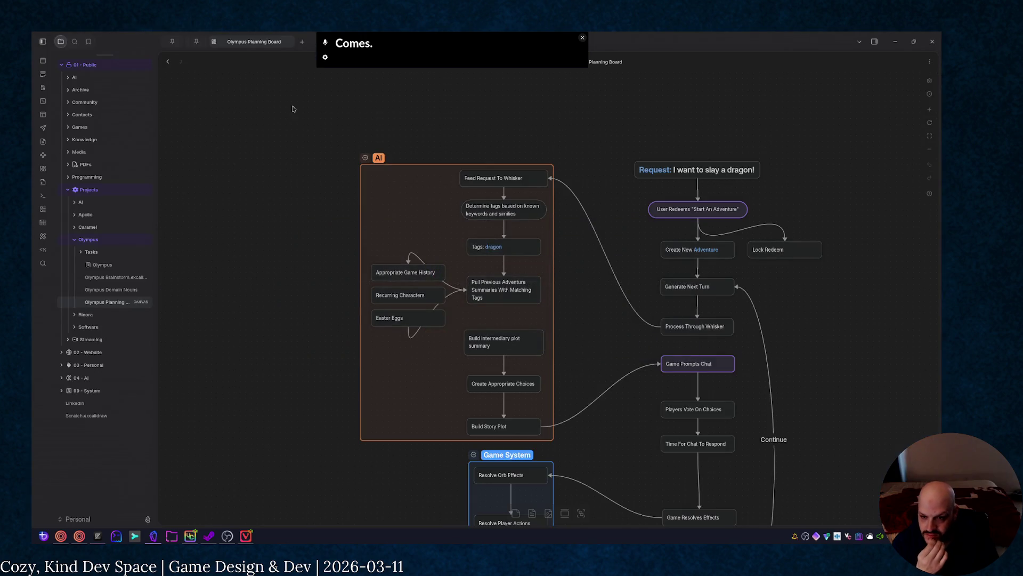
key(alt+Tab)
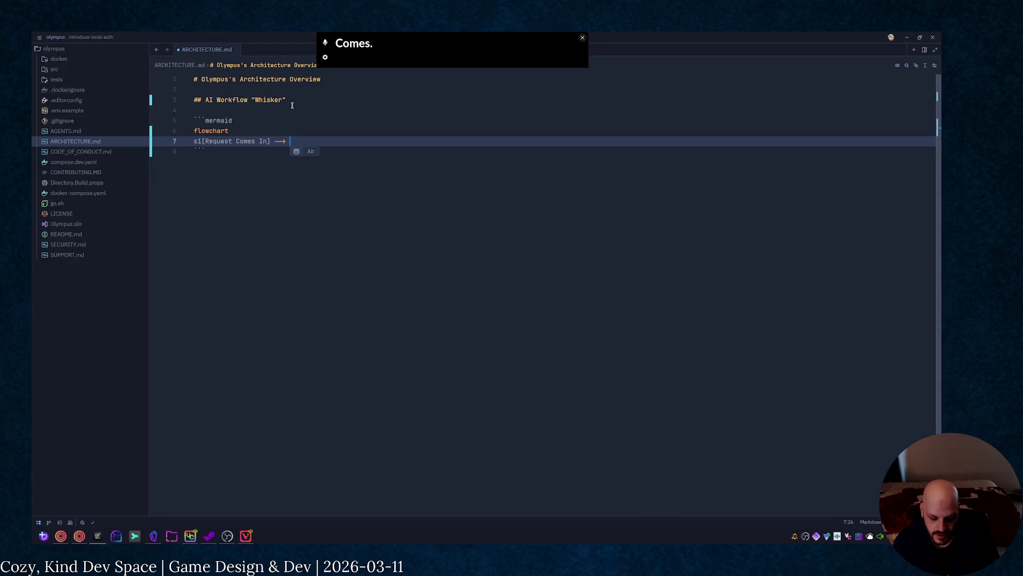
text(2[Proce)
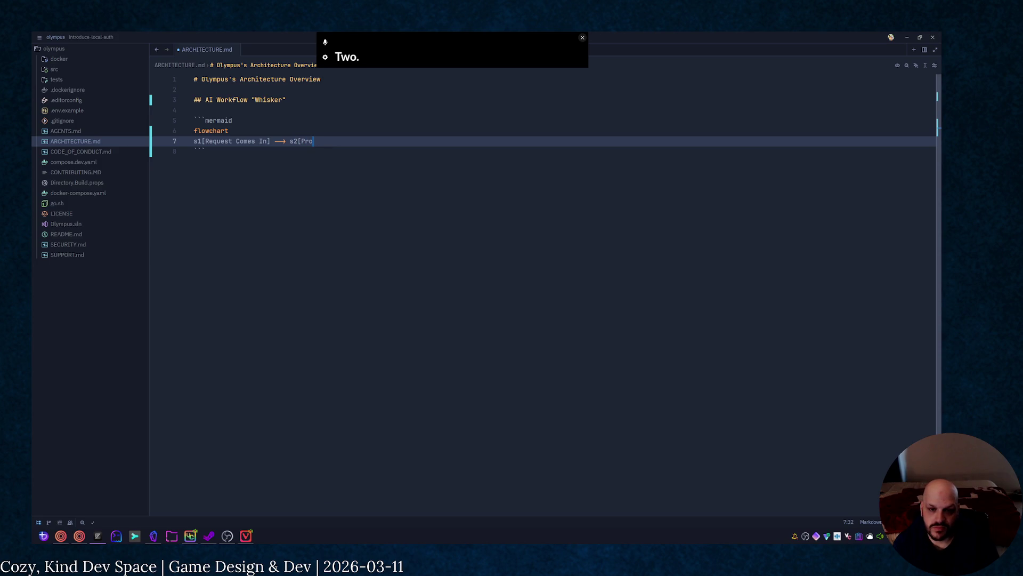
text(ssed By Keywords)
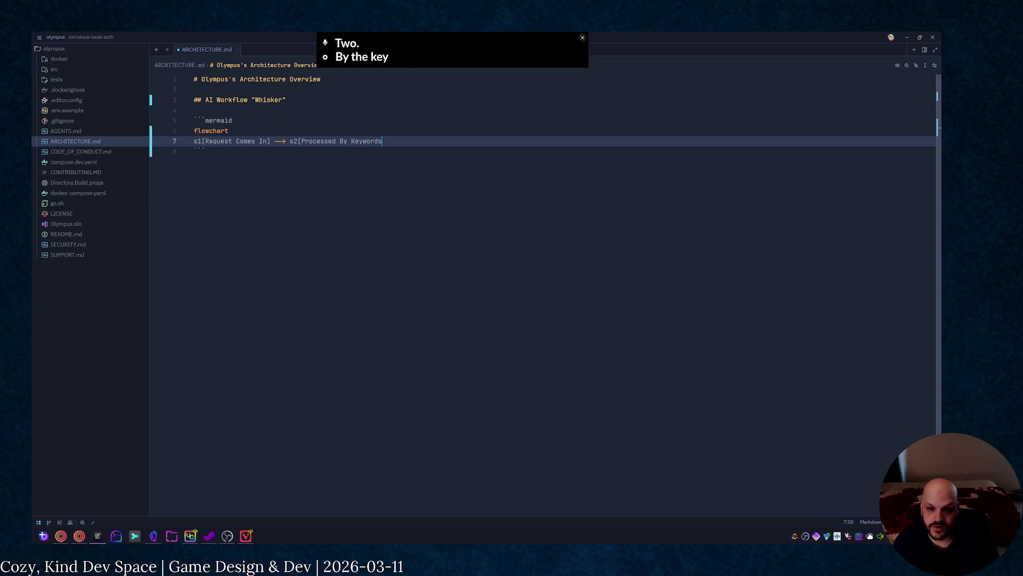
text(])
key(Down)
key(Return)
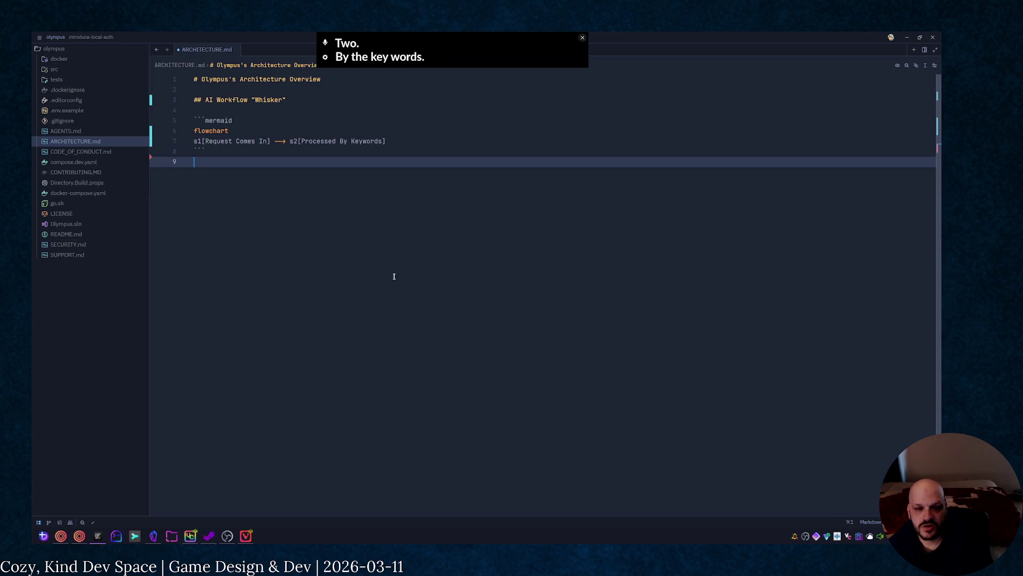
key(Return)
key(BackSpace)
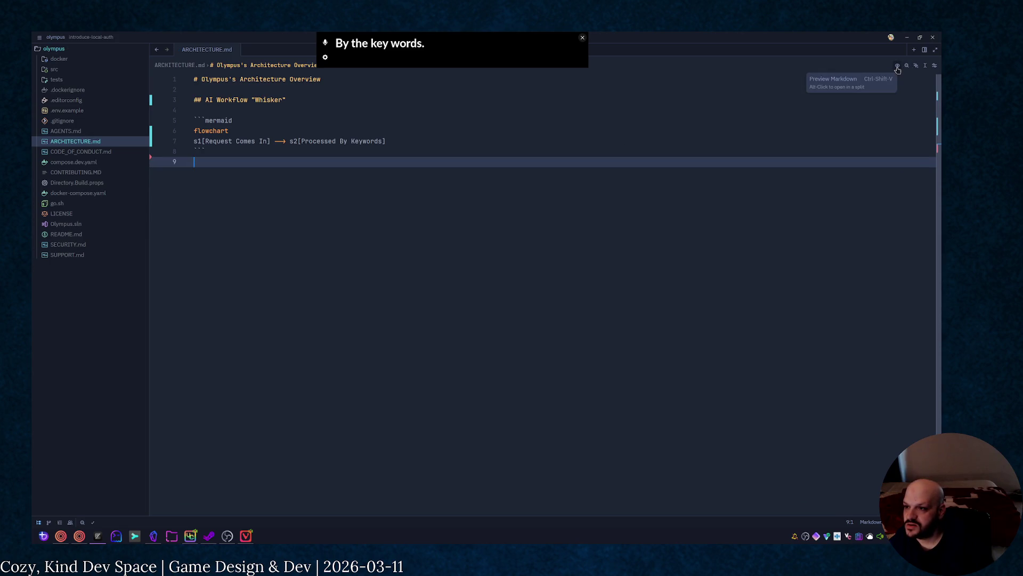
Step: Preview the rendered document briefly, glance at the planning board, then select the mermaid block on lines 5–8
click(898, 66)
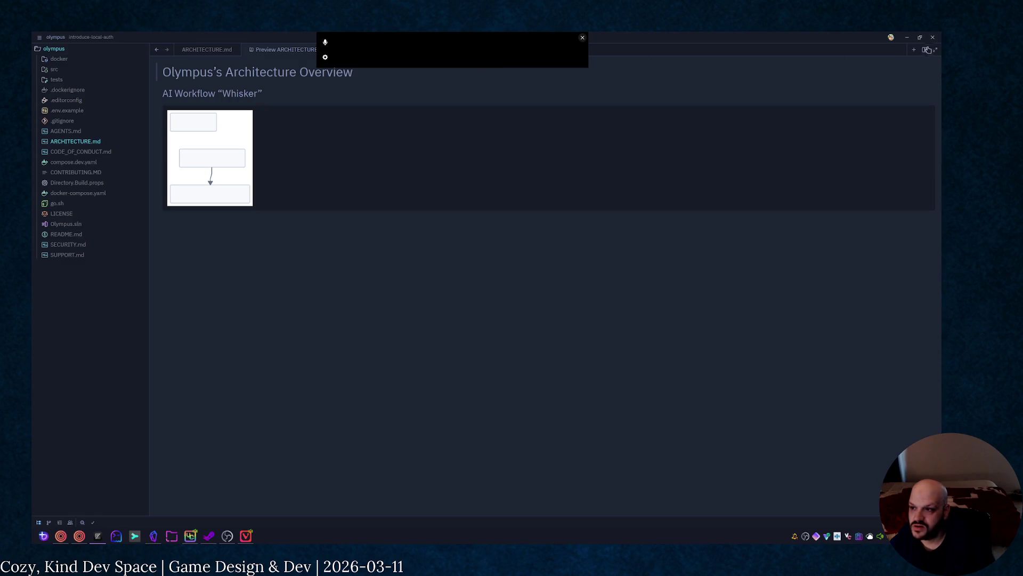
key(ctrl+w)
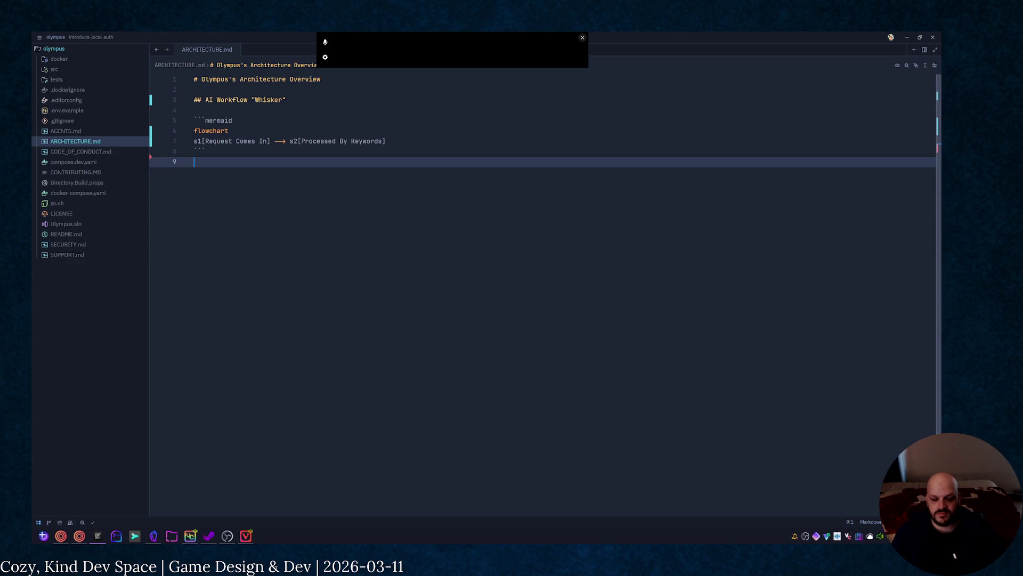
click(153, 536)
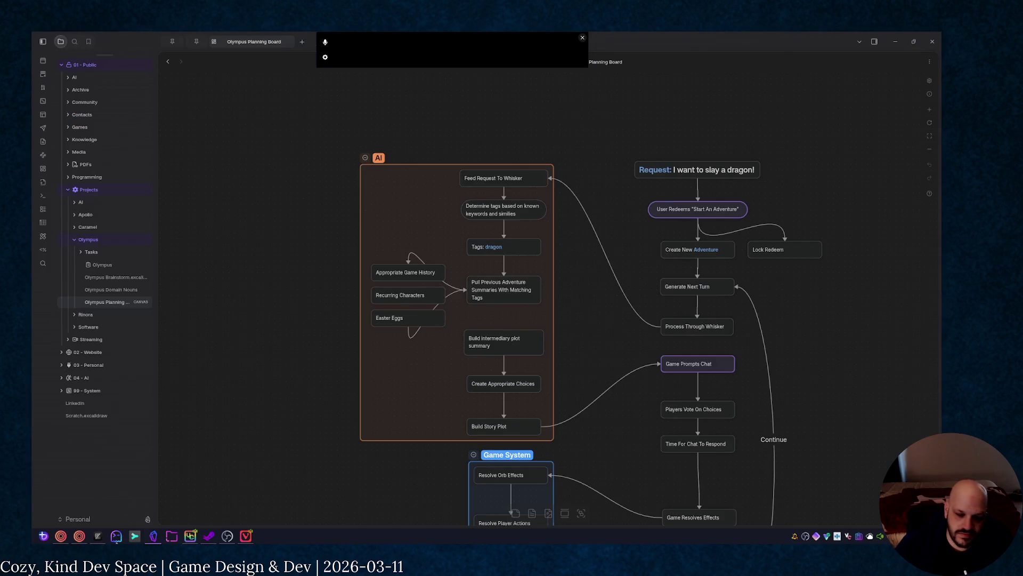
click(97, 535)
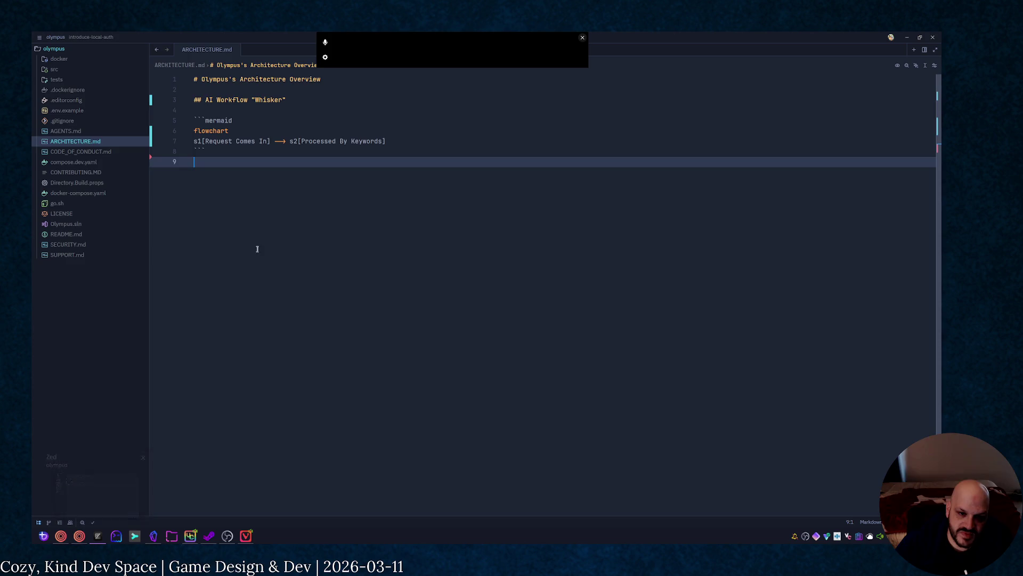
drag(256, 247, 175, 121)
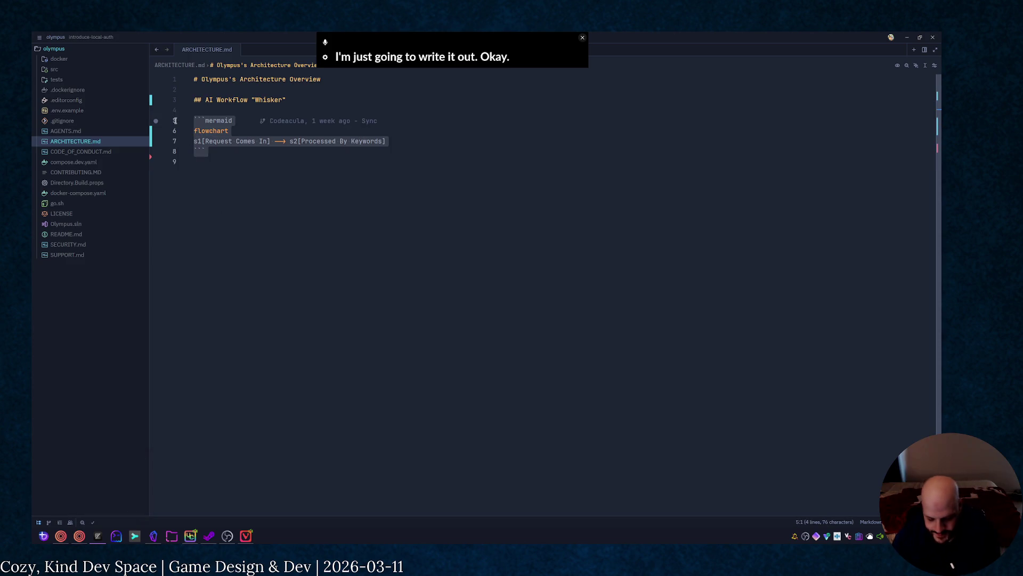
Step: Delete the mermaid flowchart block and its leftover empty lines
key(BackSpace)
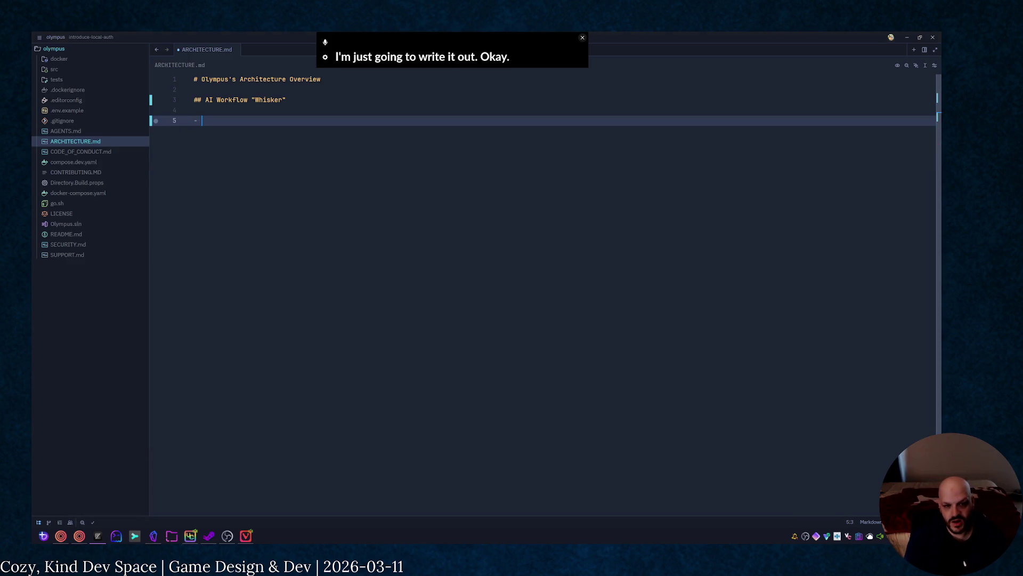
key(alt+Tab)
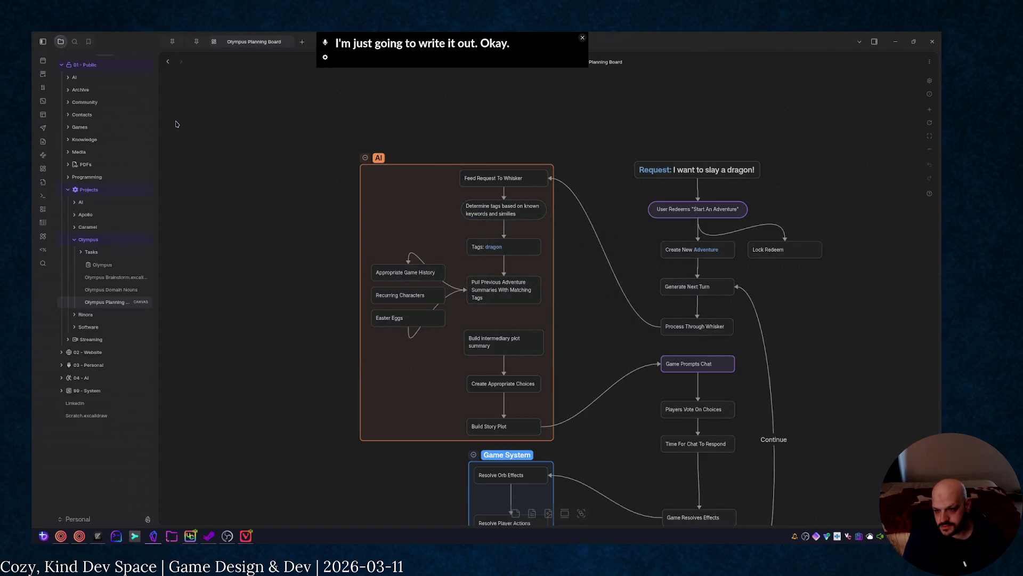
key(alt+Tab)
text(-)
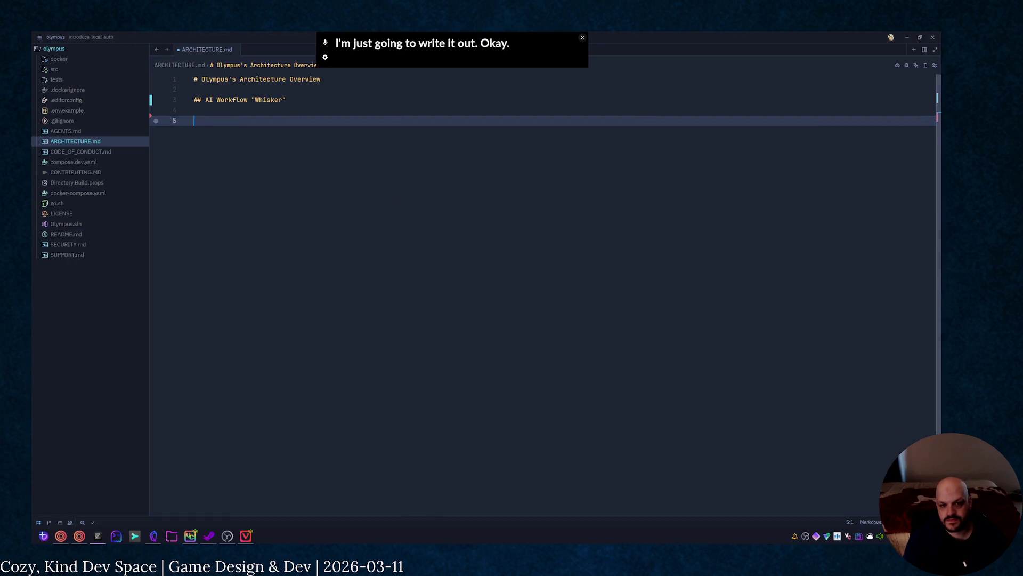
key(BackSpace)
key(BackSpace)
Step: Add '## Expected Workflows' and '### "Start An Adventure" Redeem' headings beneath the title
key(Up)
key(Up)
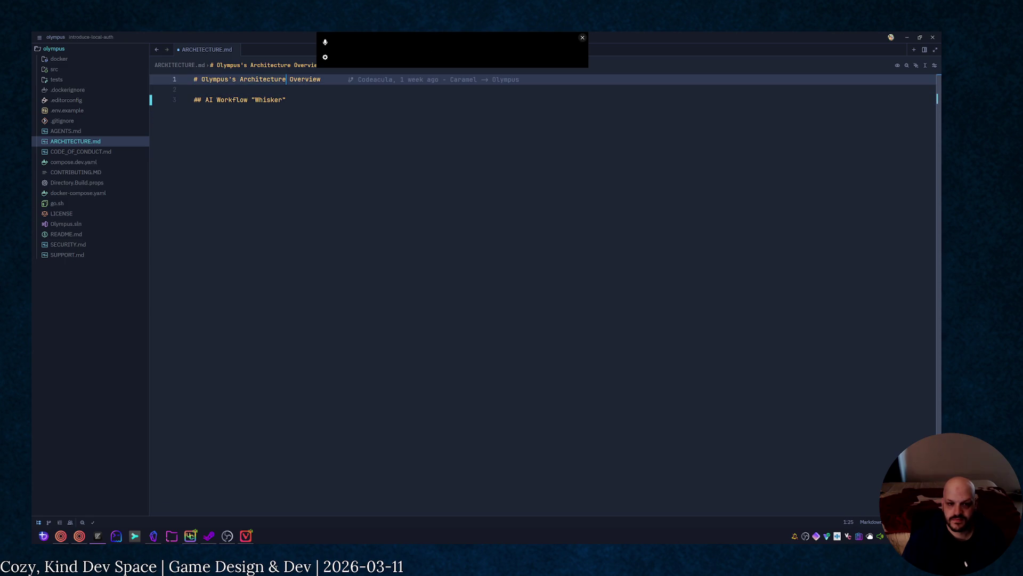
key(End)
key(Return)
key(Return)
text(#)
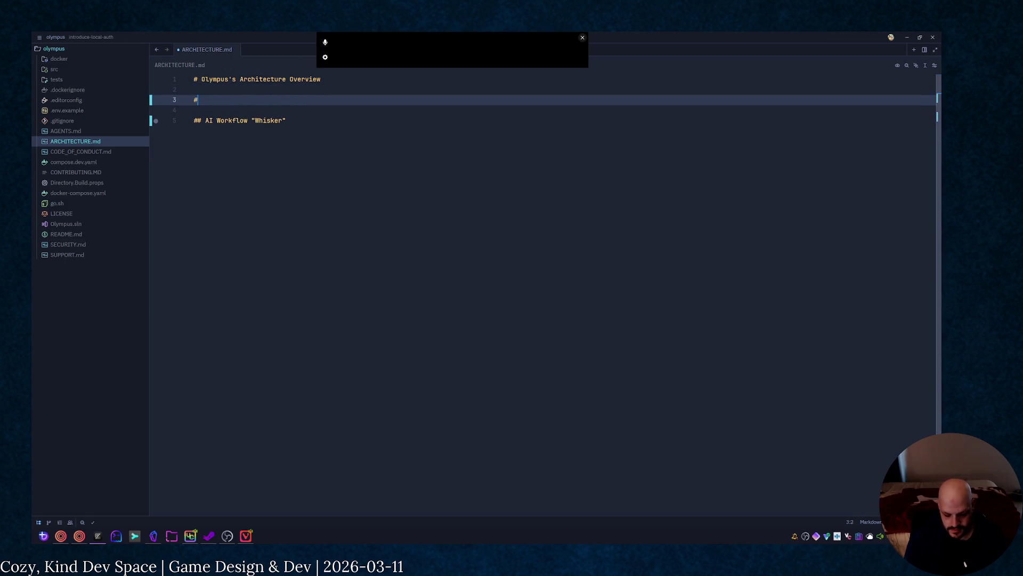
text(# User)
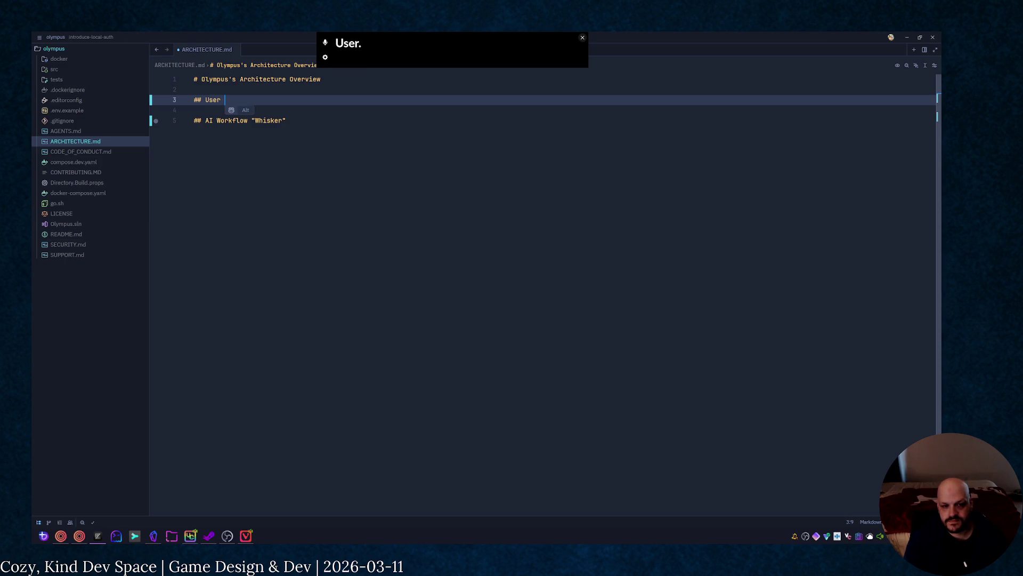
key(BackSpace)
key(BackSpace)
key(BackSpace)
text(ected Workf)
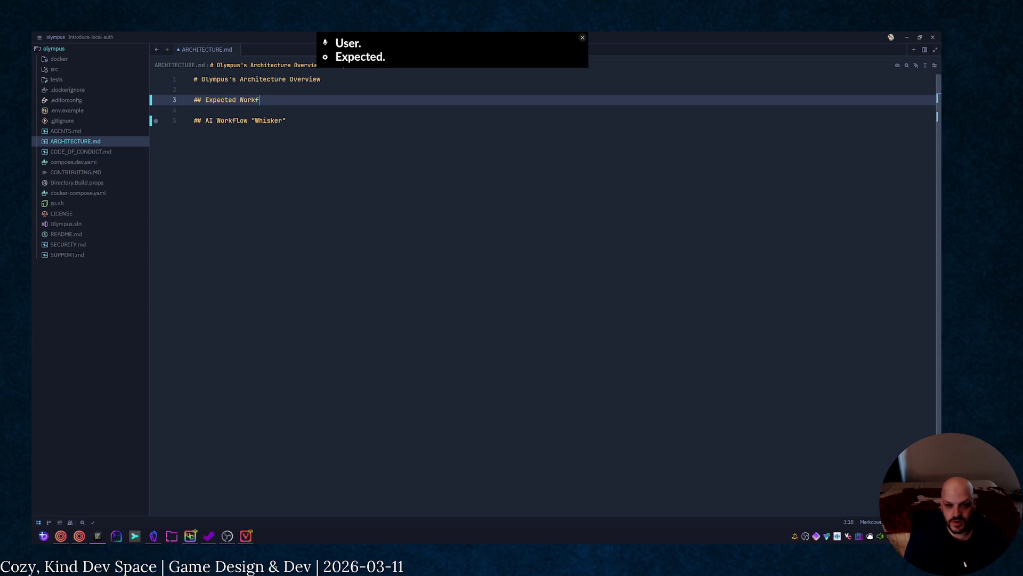
text(lows)
key(Return)
key(Return)
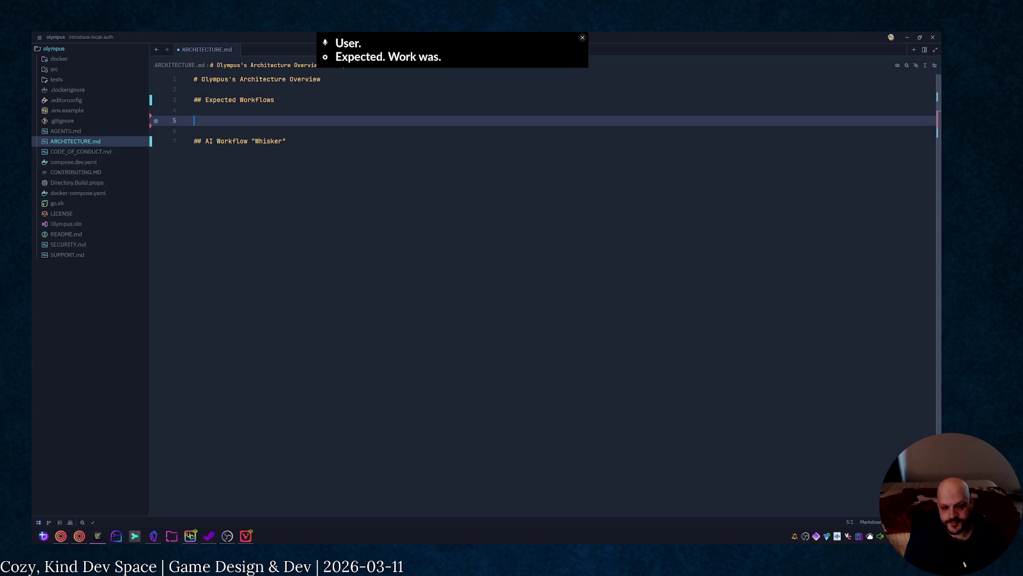
text(### )
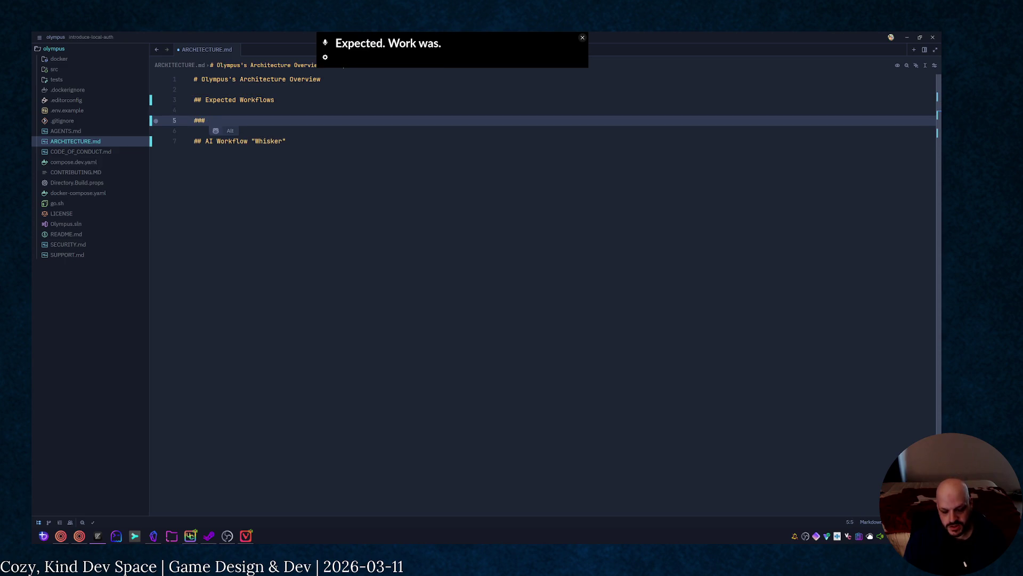
text("Staret)
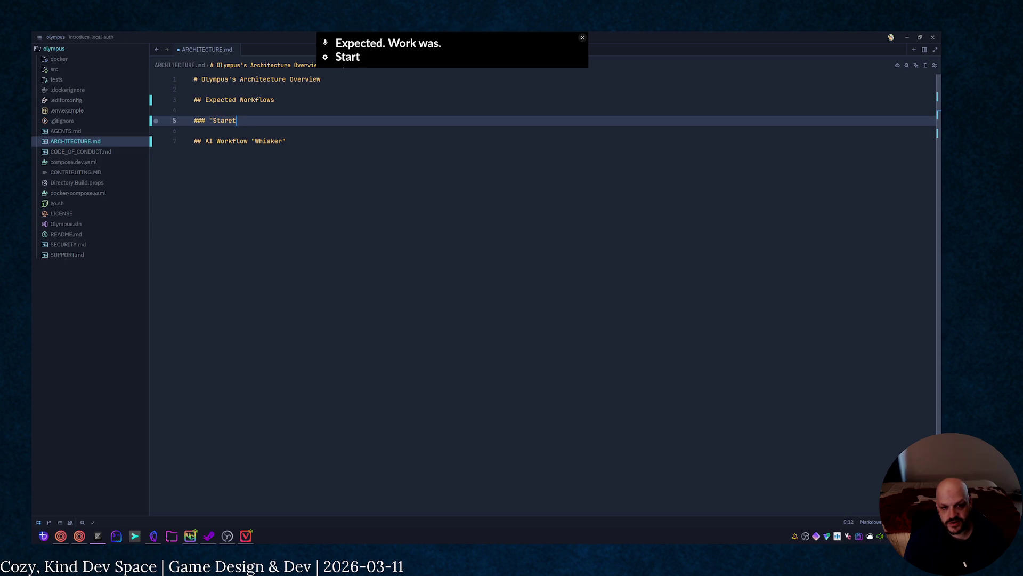
key(BackSpace)
key(BackSpace)
text(t An Adven)
text(ture" Redeem)
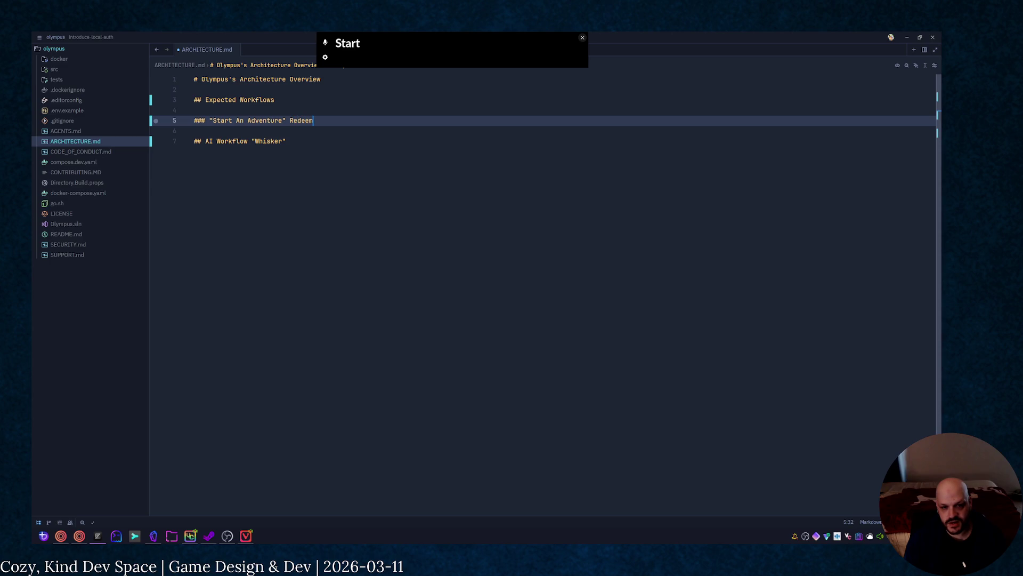
key(Down)
key(Down)
Step: Delete the old AI Workflow "Whisker" heading line
key(shift+Home)
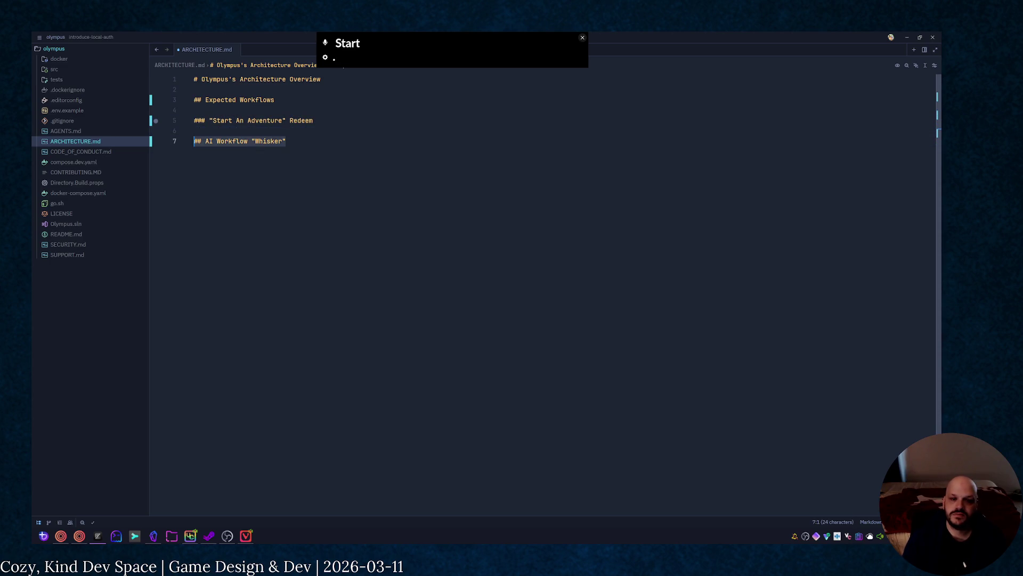
key(BackSpace)
key(BackSpace)
key(Return)
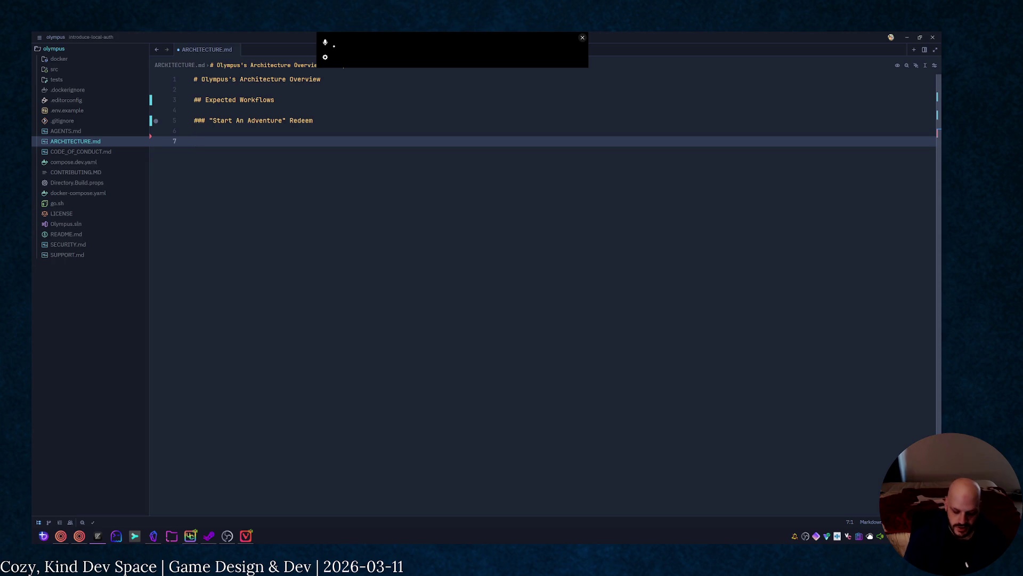
text(-)
key(alt+Tab)
key(alt+Tab)
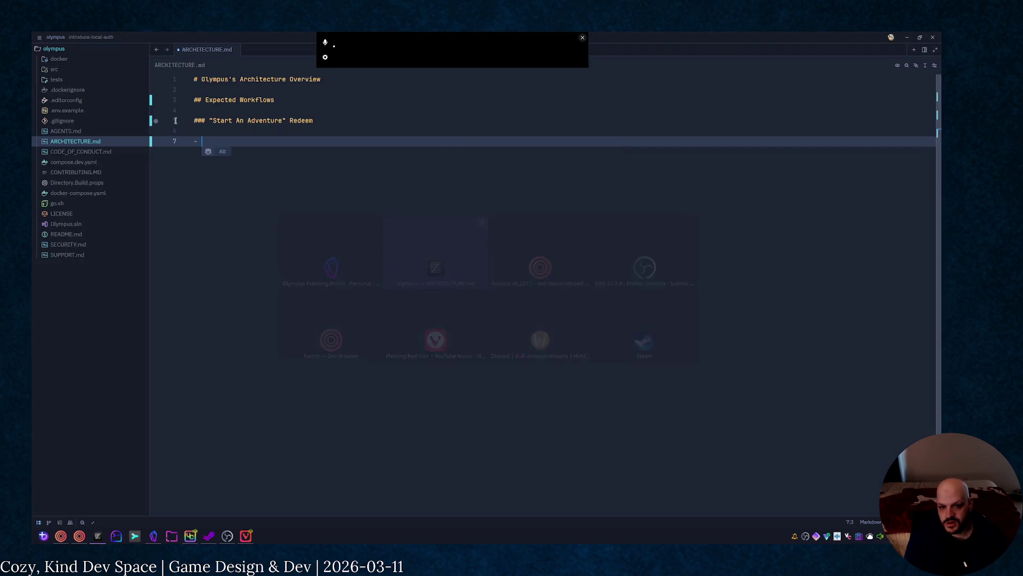
text(User )
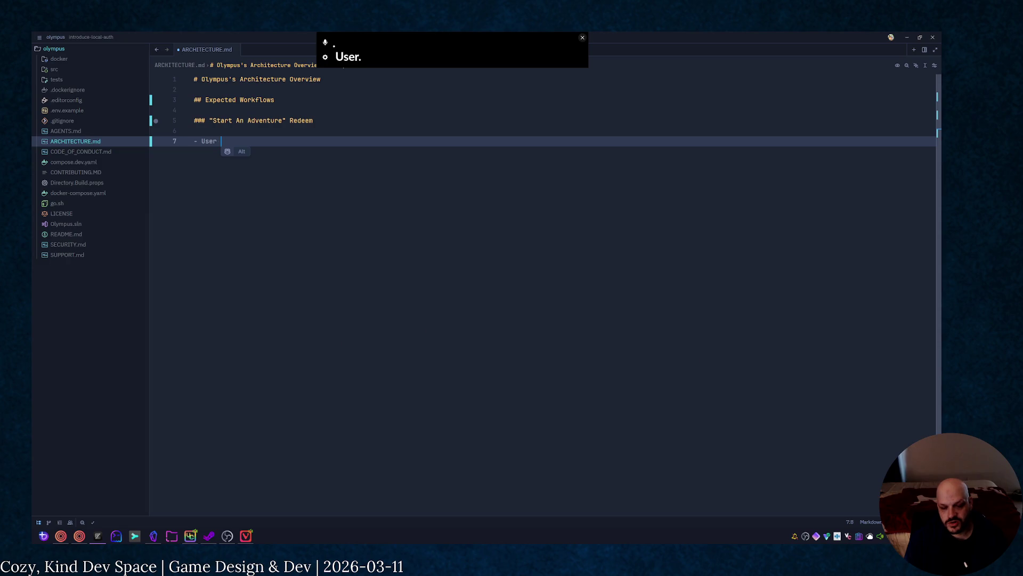
text(redeems)
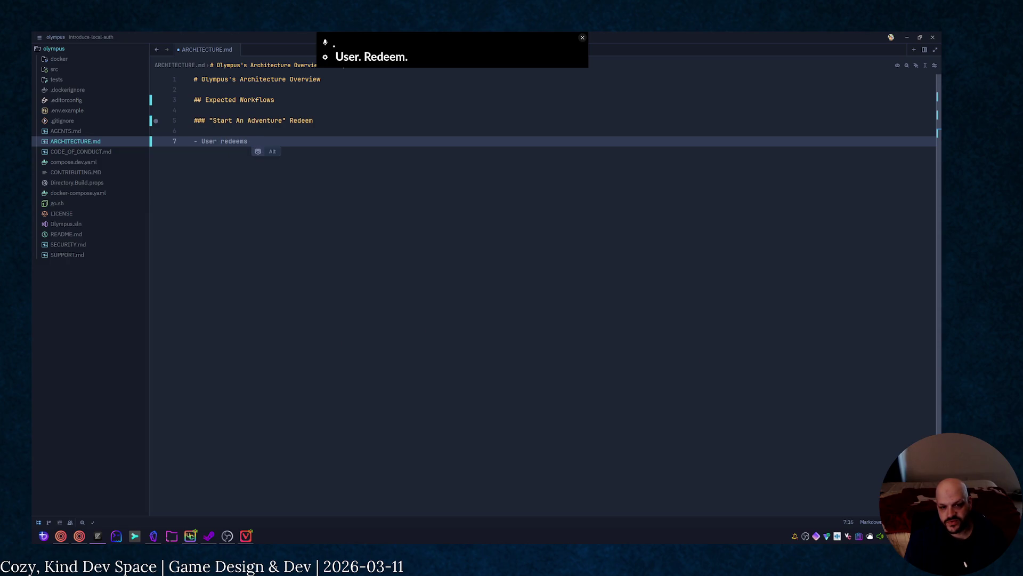
text( "Start An Ad)
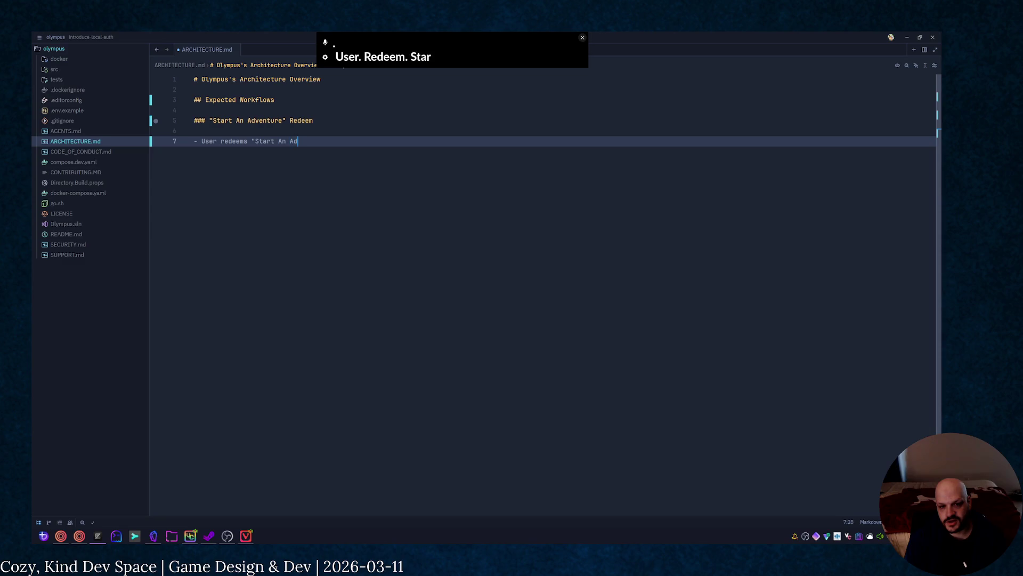
text(venture" )
text(w)
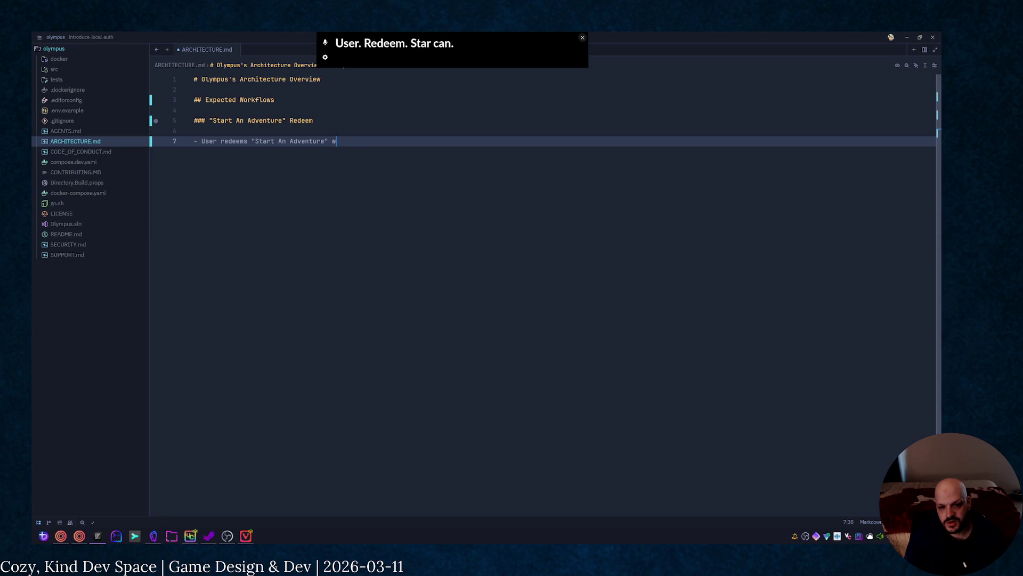
text(ith an op)
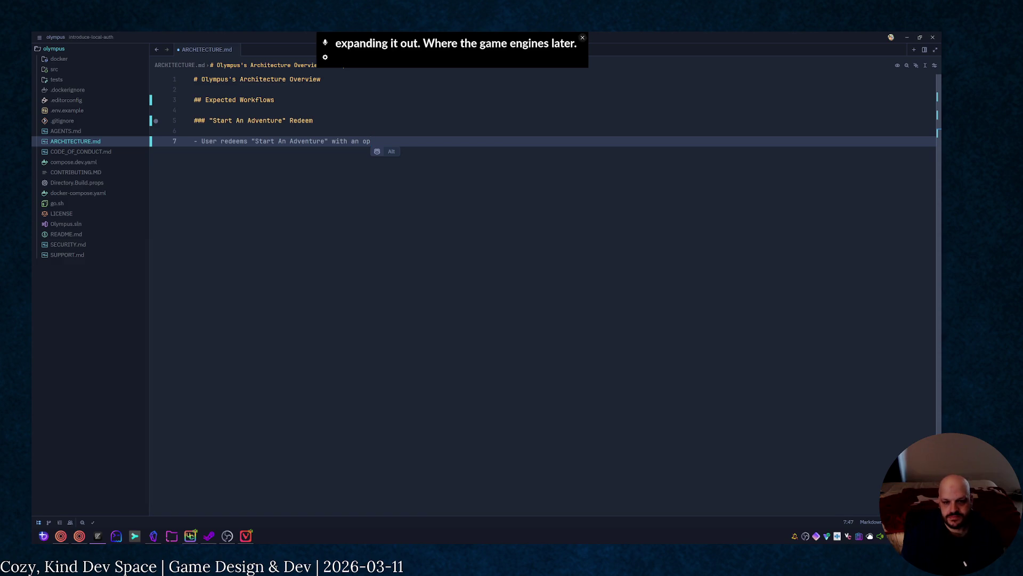
text(tional )
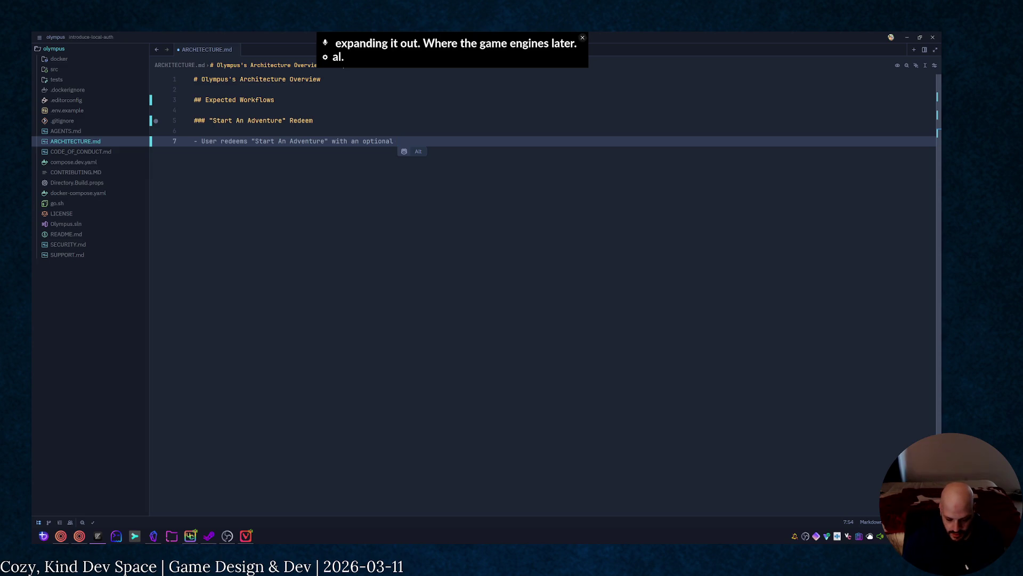
text(prm)
Step: Write the first bullet: a redeem request comes in with a prompt, correcting the word prompt
key(BackSpace)
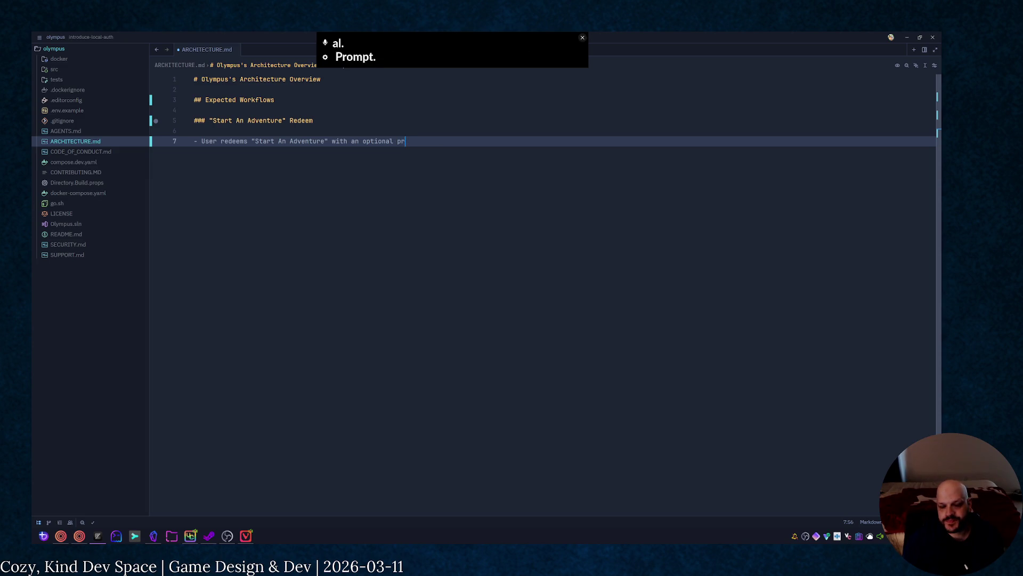
key(BackSpace)
text(t: "I w)
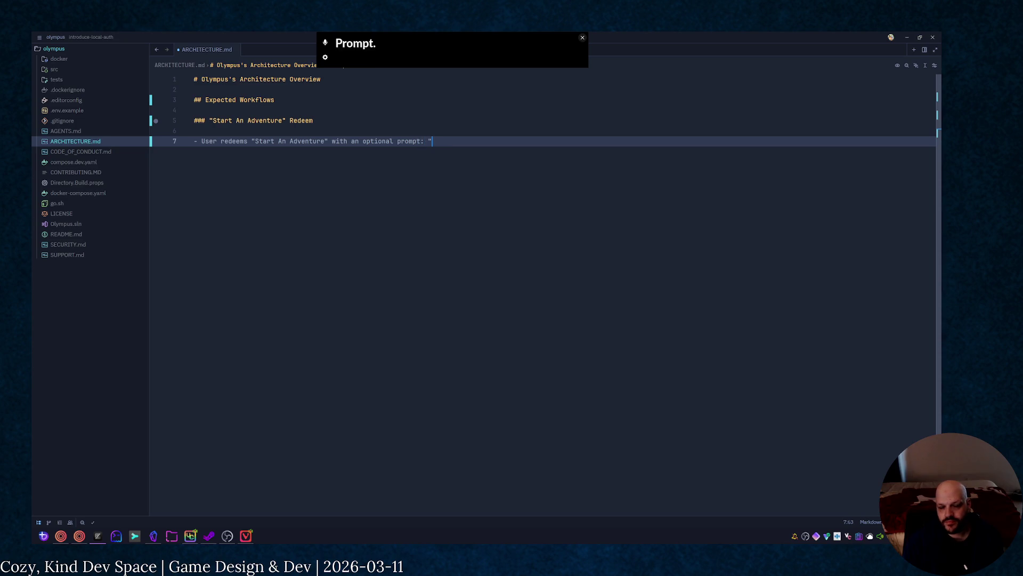
text(ant to kill )
text(a drag)
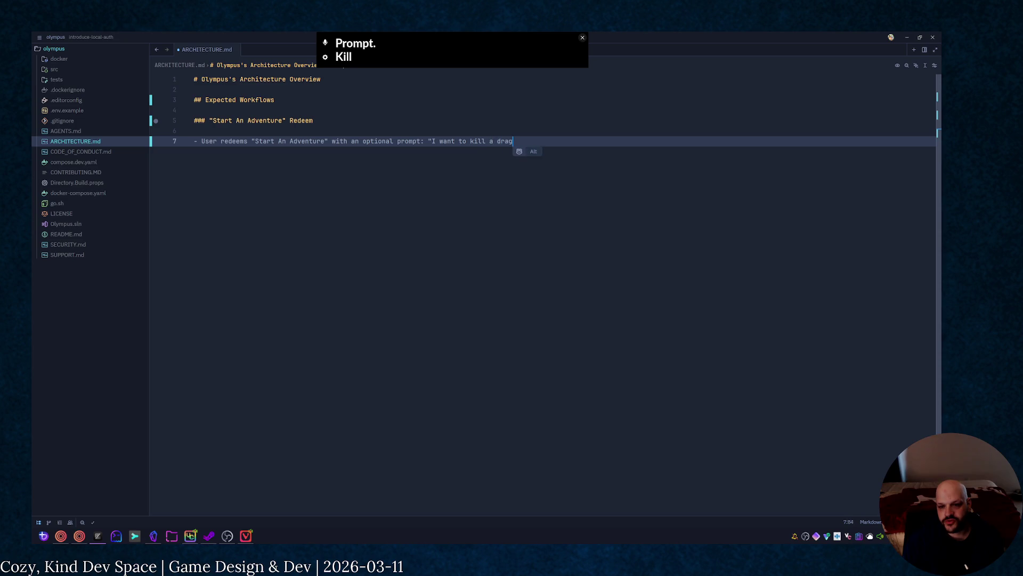
text(on!)
key(Return)
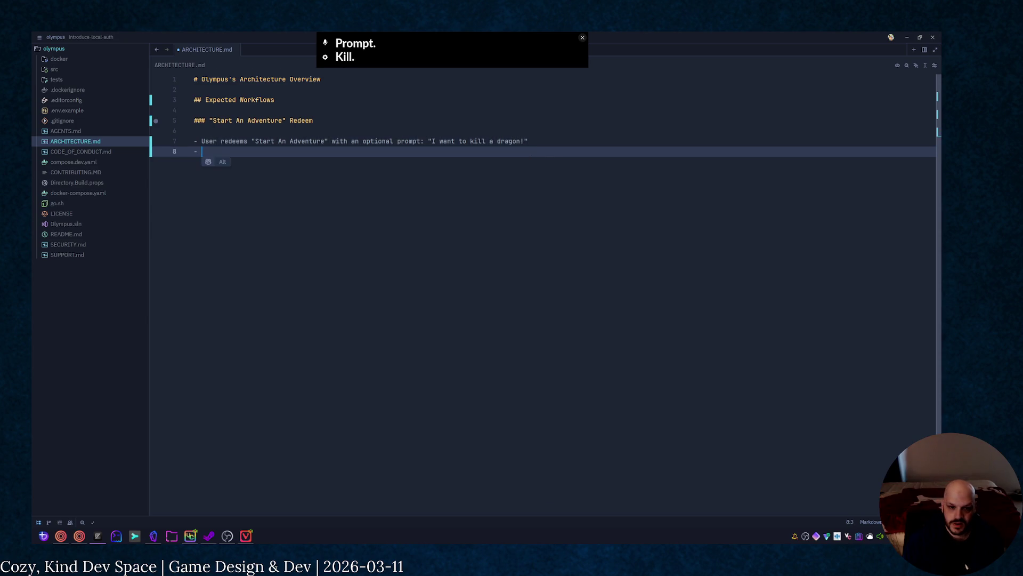
key(alt+Tab)
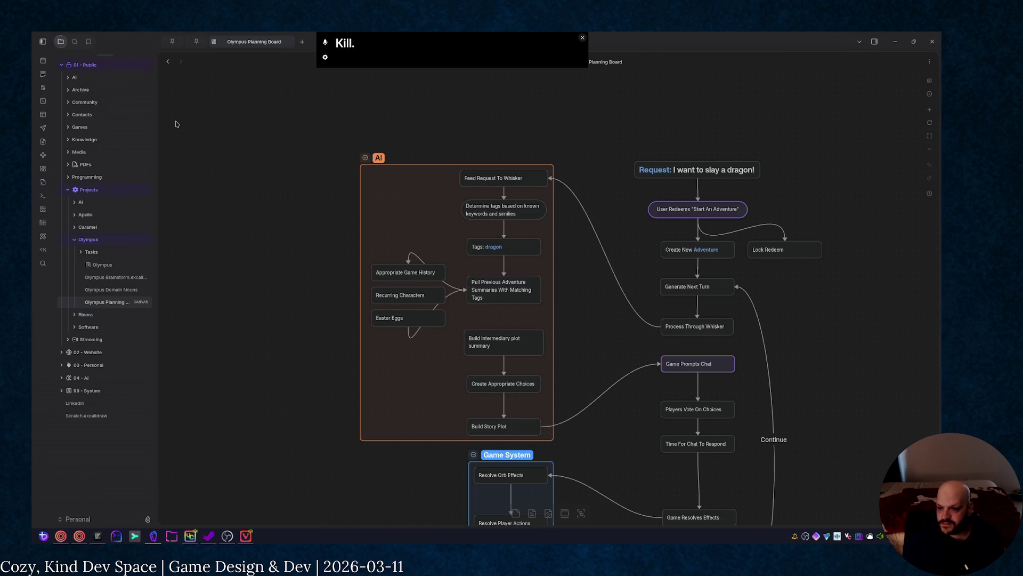
key(alt+Tab)
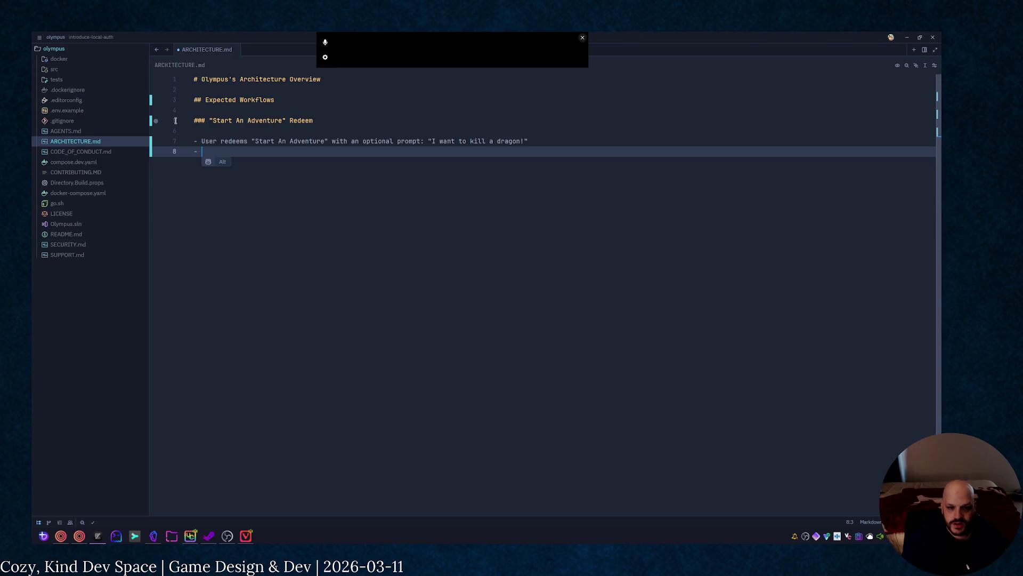
Step: Add the bullet stating the request is validated
click(330, 141)
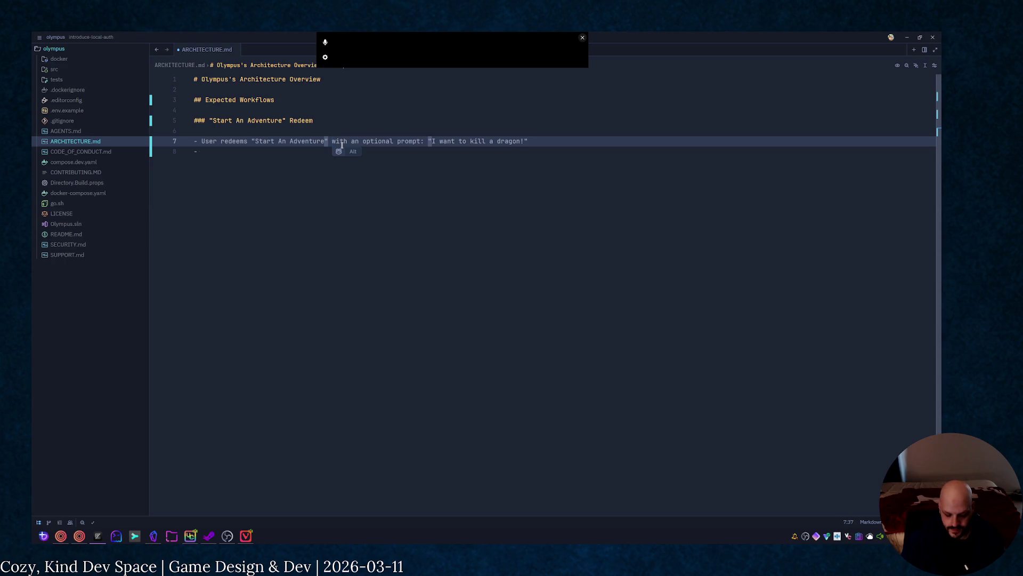
text(on Twit)
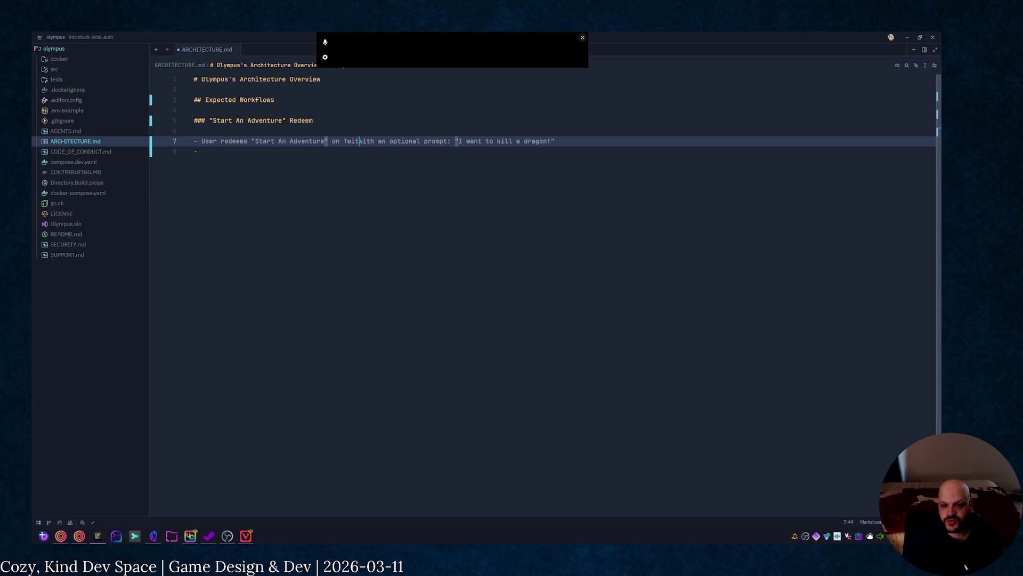
text(ch)
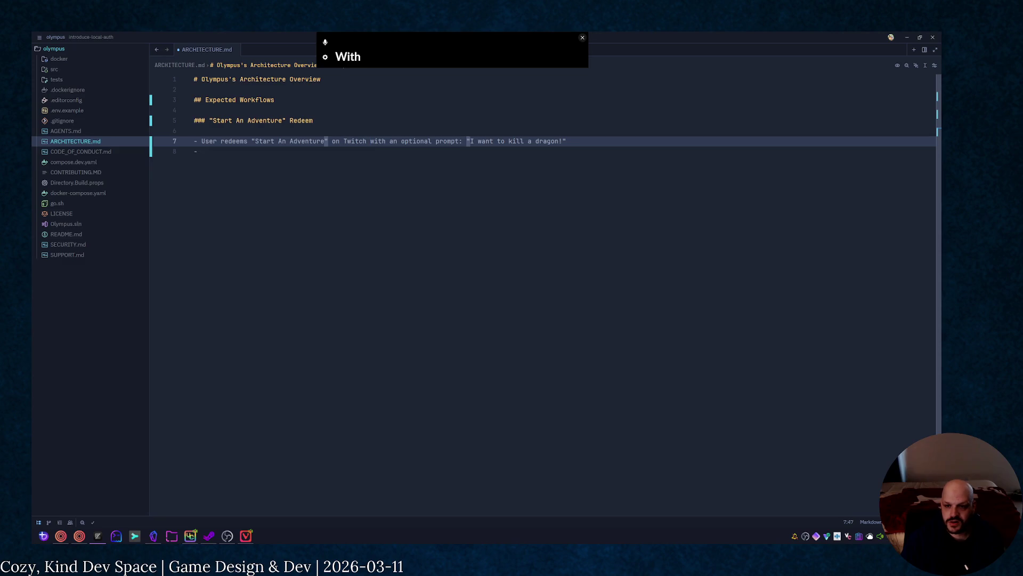
key(Down)
key(alt+Tab)
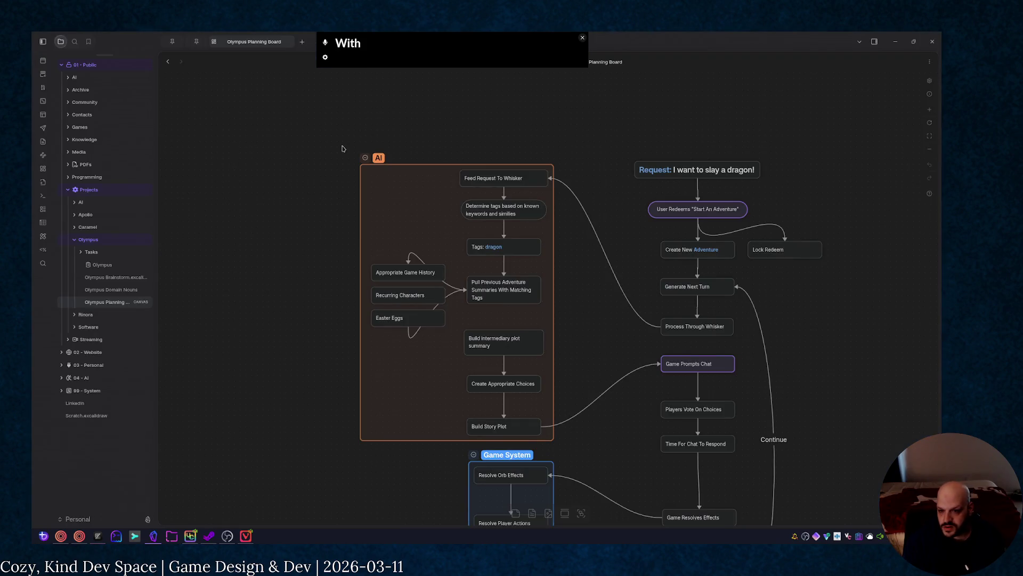
key(alt+Tab)
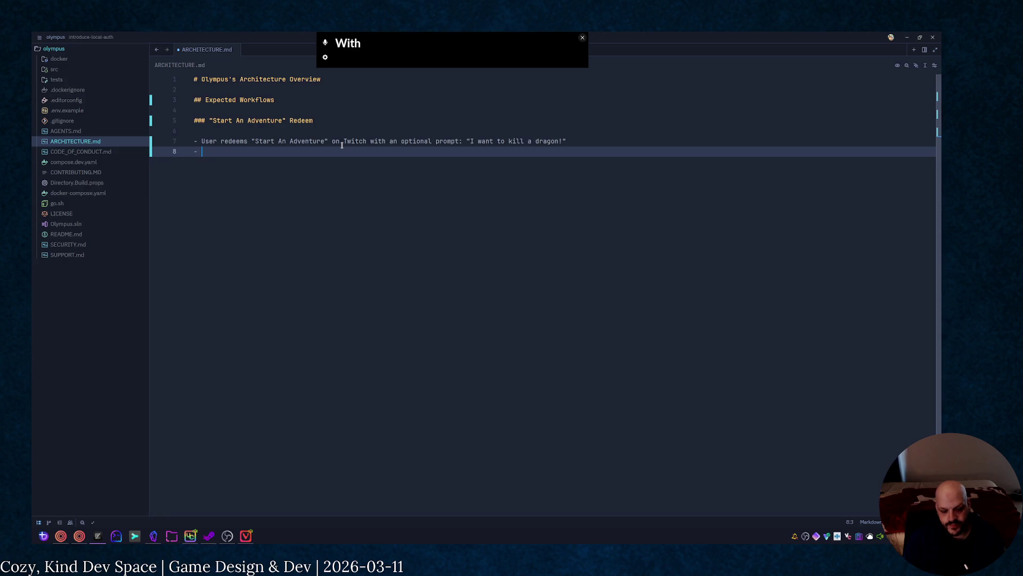
text(Request Is V)
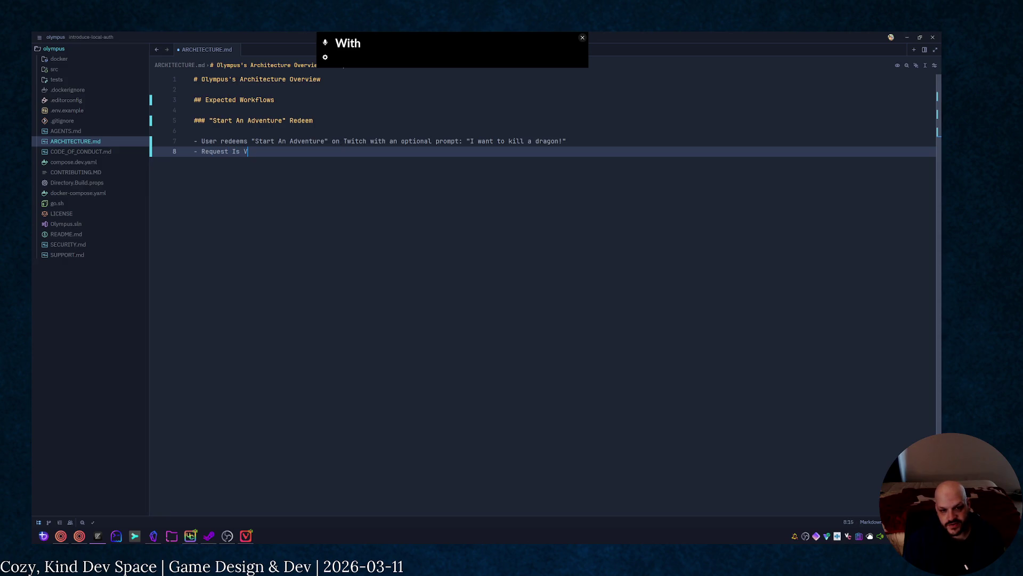
key(BackSpace)
key(BackSpace)
key(BackSpace)
key(BackSpace)
key(BackSpace)
key(BackSpace)
key(BackSpace)
text(validated)
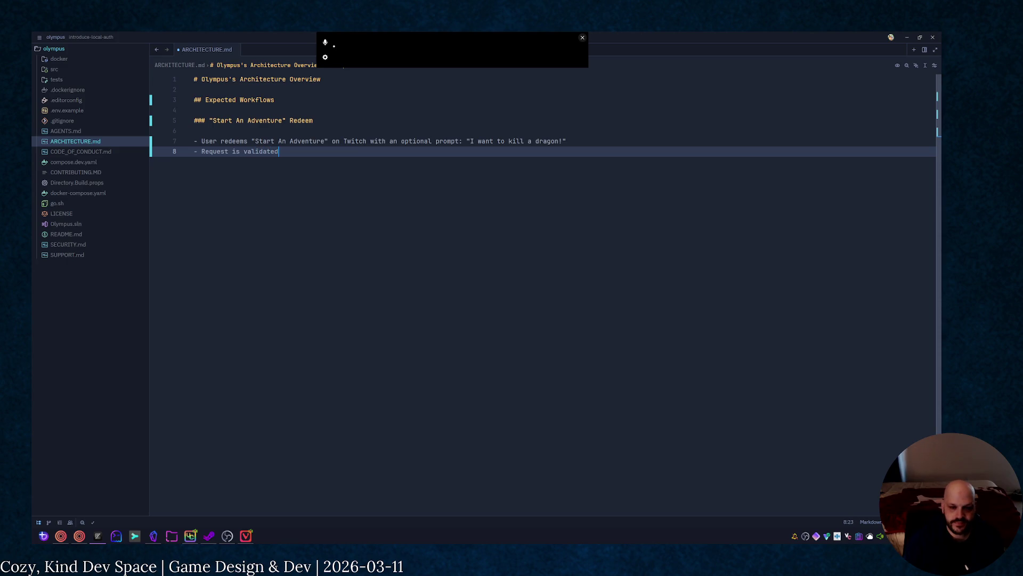
key(Return)
Step: Add bullets for a new Adventure being created and a new Turn in the Adventure being created
key(alt+Tab)
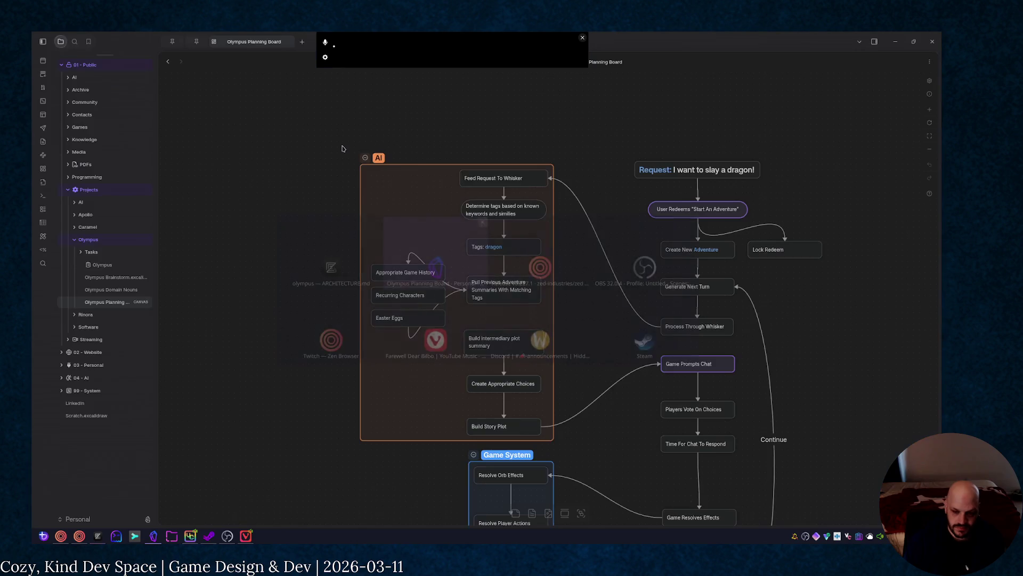
key(alt+Tab)
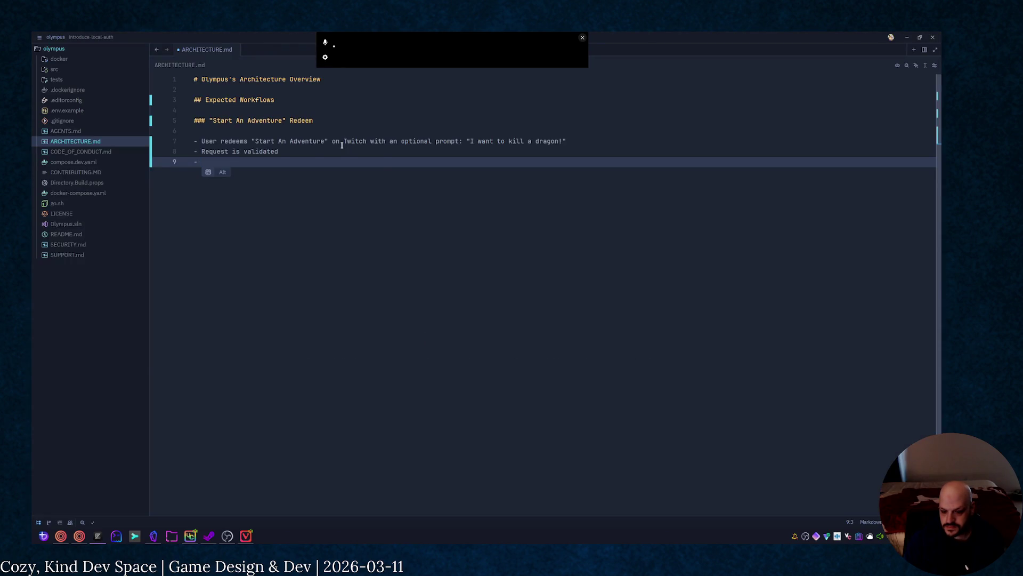
key(alt+Tab)
key(alt+Tab)
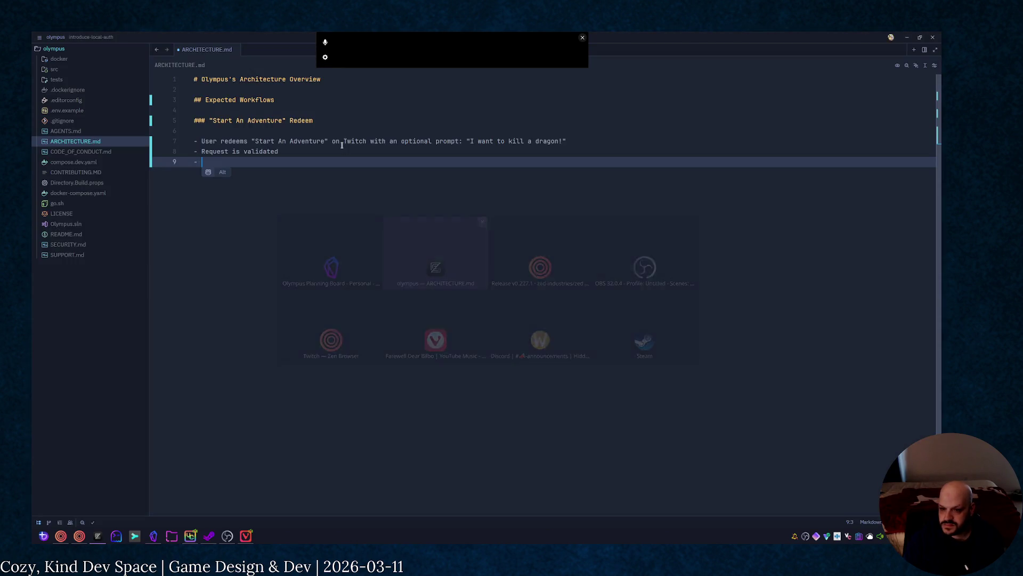
text(A new A)
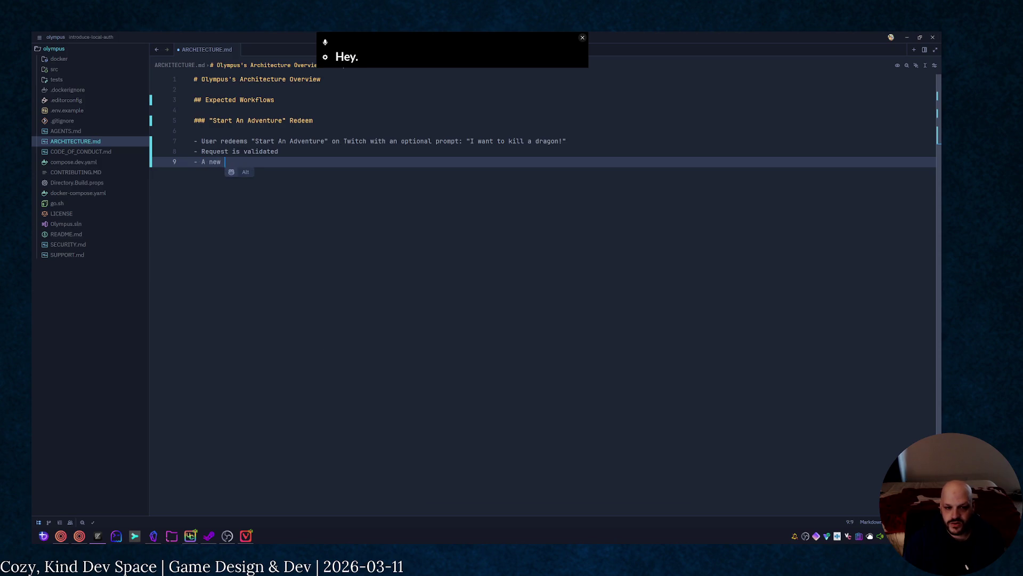
text(dventure is c)
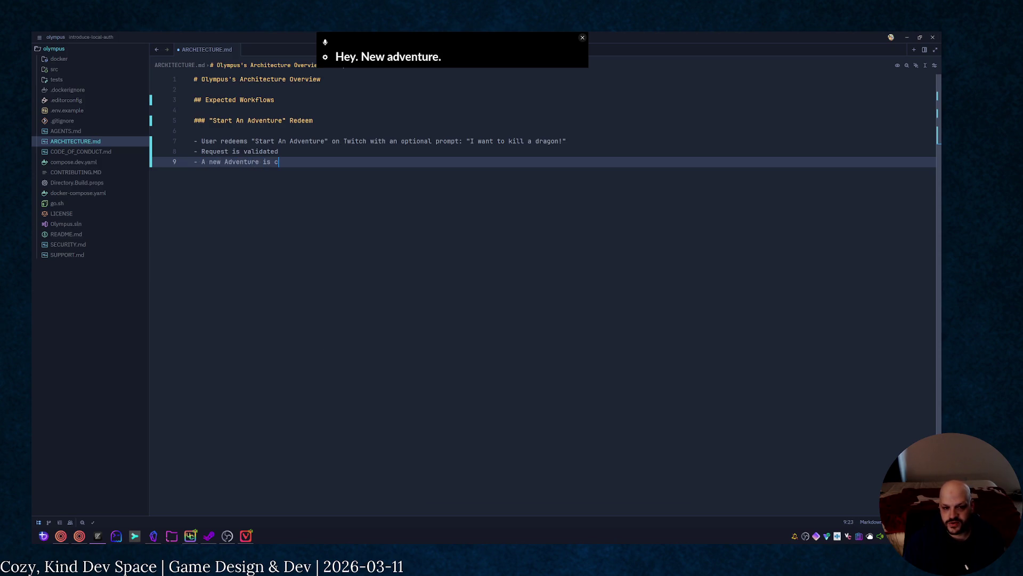
text(reated with)
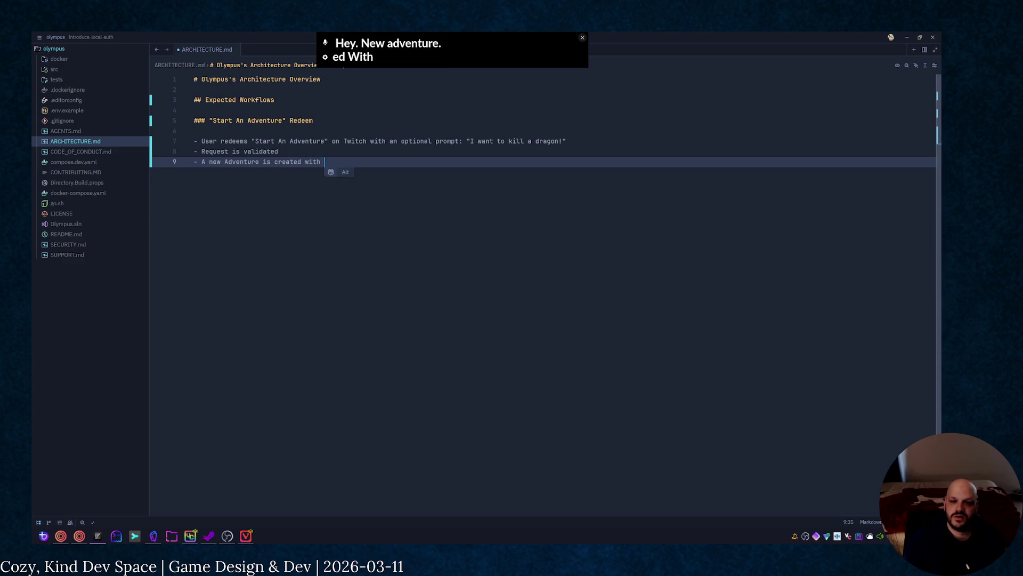
key(BackSpace)
key(BackSpace)
key(BackSpace)
key(BackSpace)
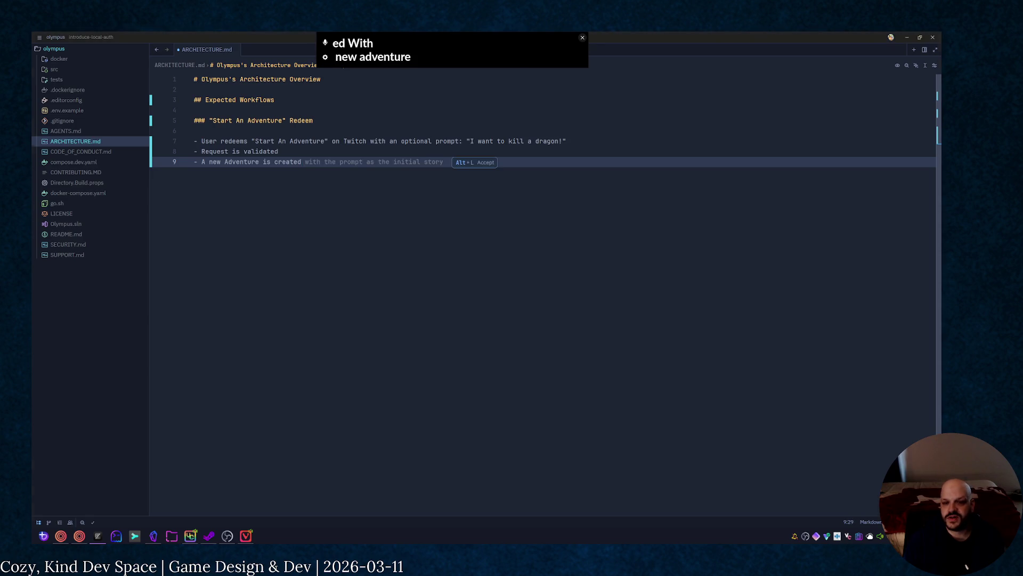
key(alt+Tab)
key(alt+Tab)
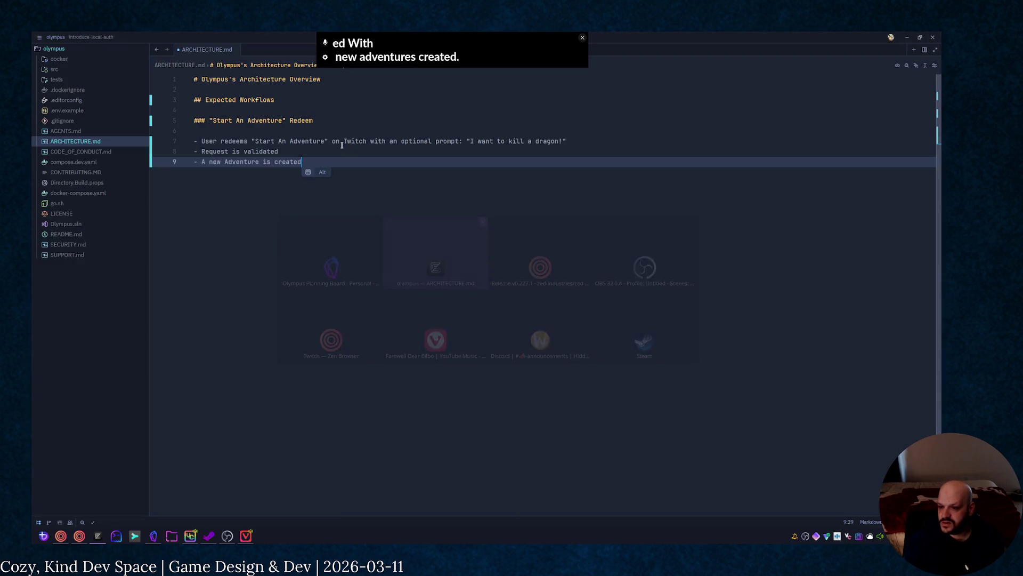
key(Return)
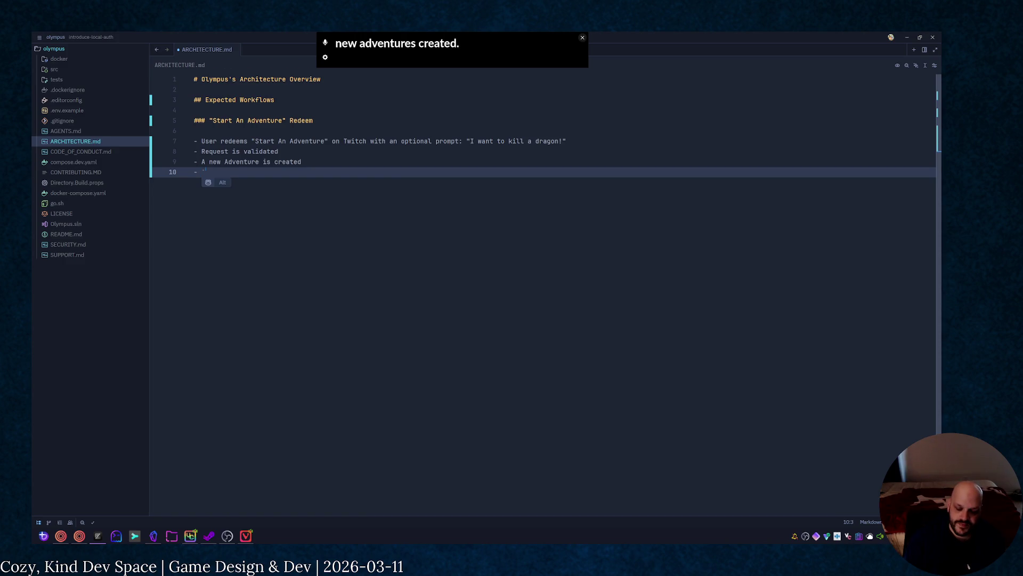
text(A newTu)
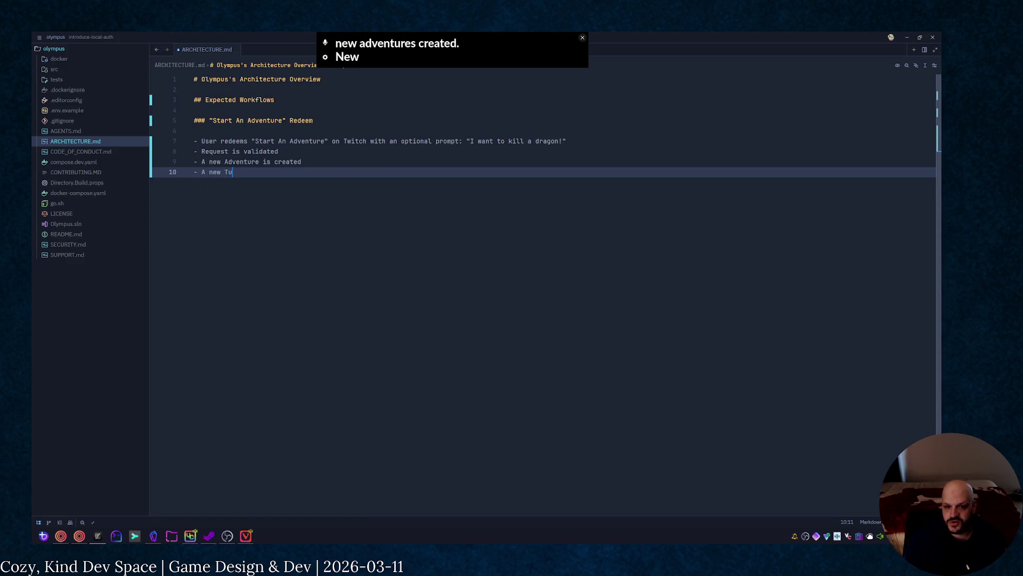
text(in the Adve)
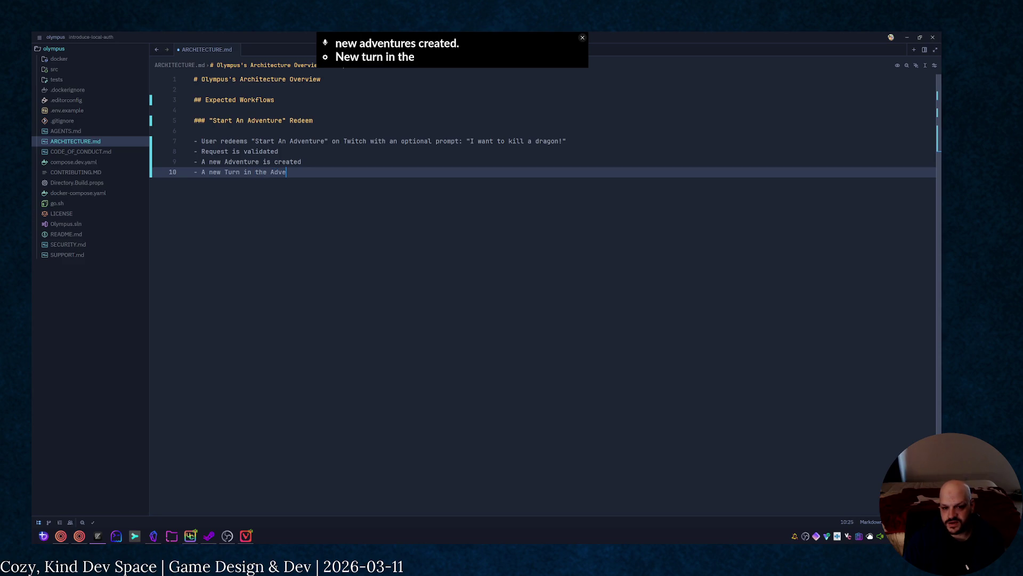
text(e is created)
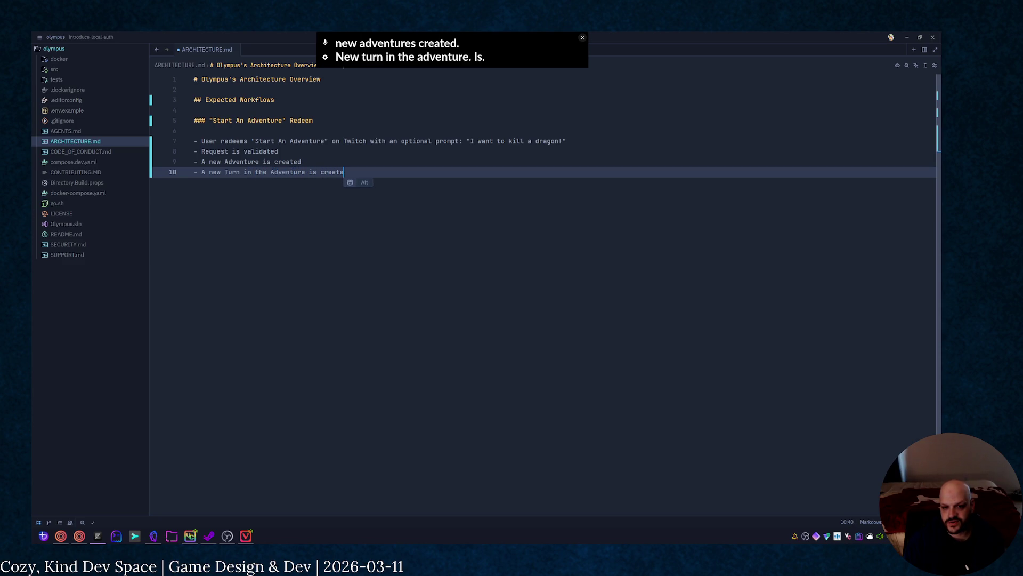
key(alt+Tab)
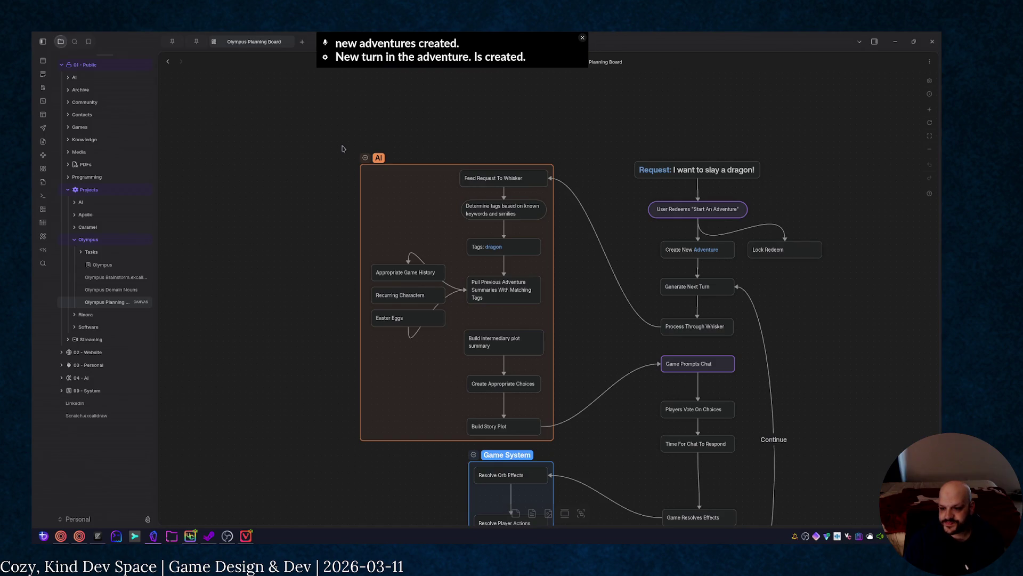
key(alt+Tab)
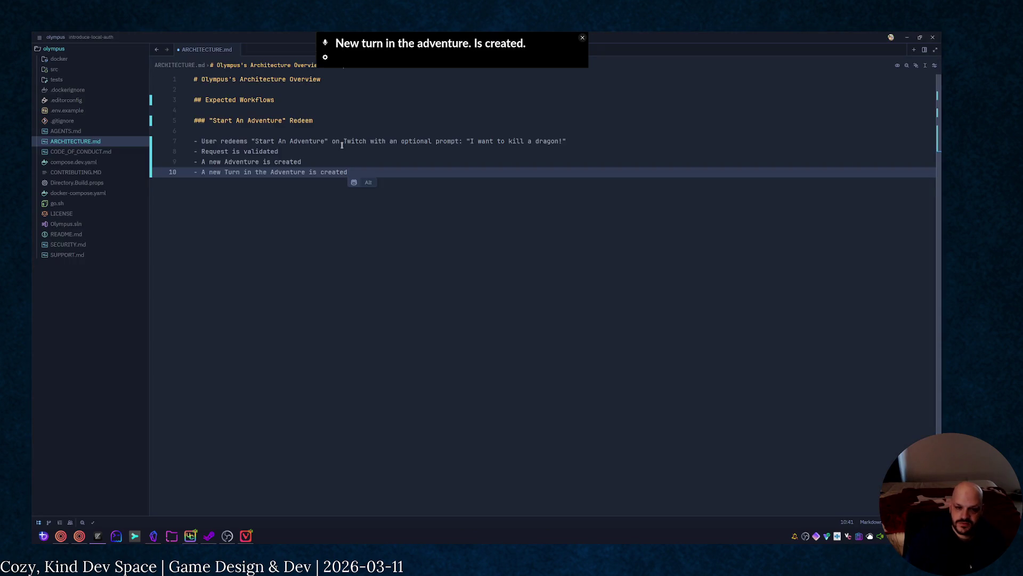
key(Return)
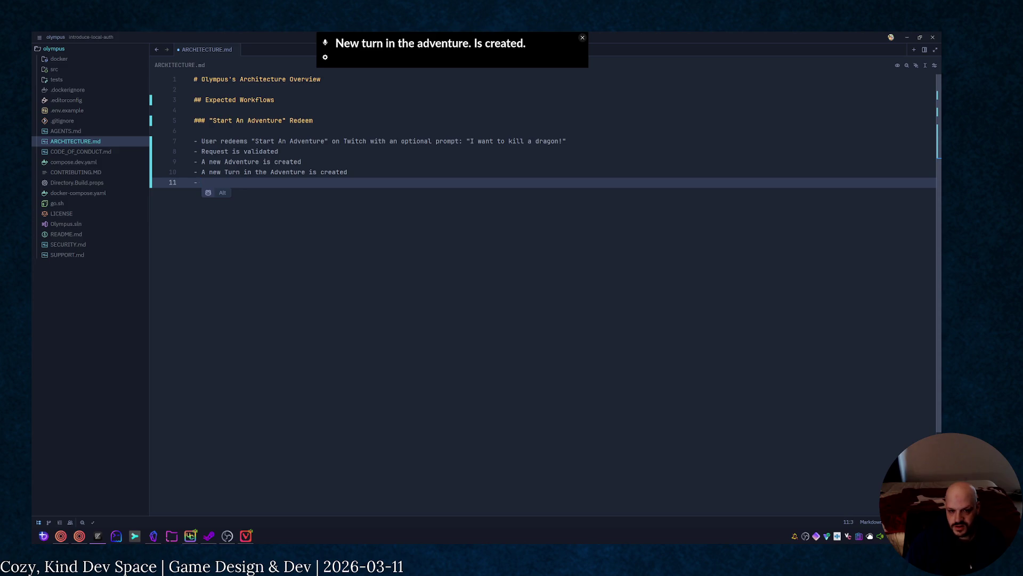
Step: Try sub-step bullets under the Adventure and Turn steps, checking the planning board, then discard them
key(Return)
key(alt+Up)
key(alt+Up)
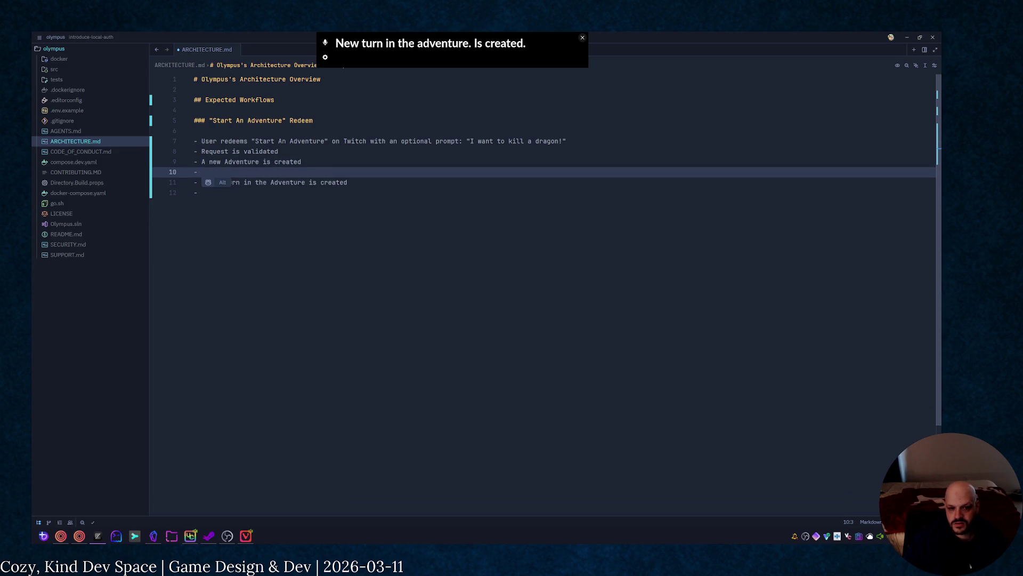
key(Tab)
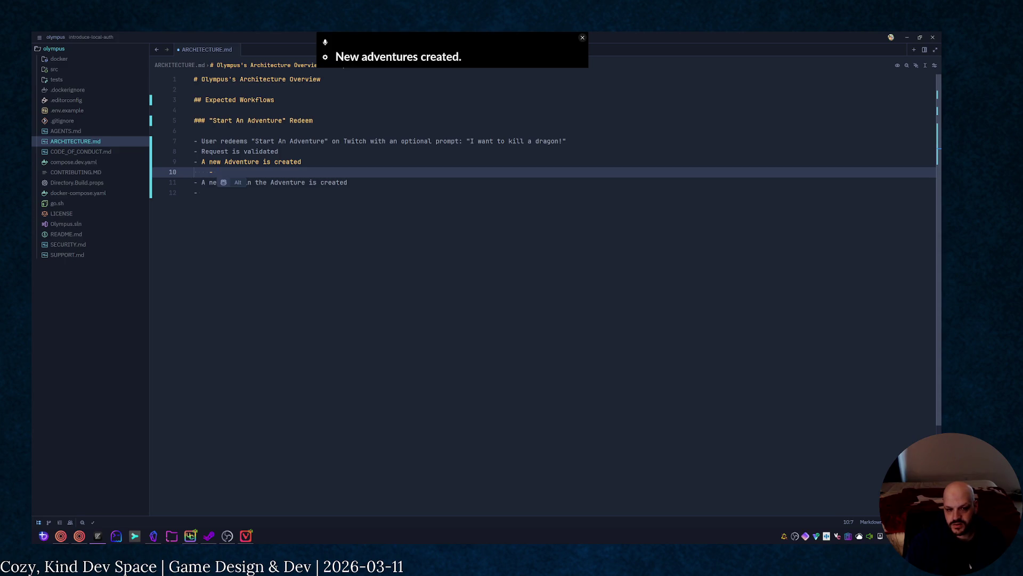
key(BackSpace)
key(BackSpace)
key(BackSpace)
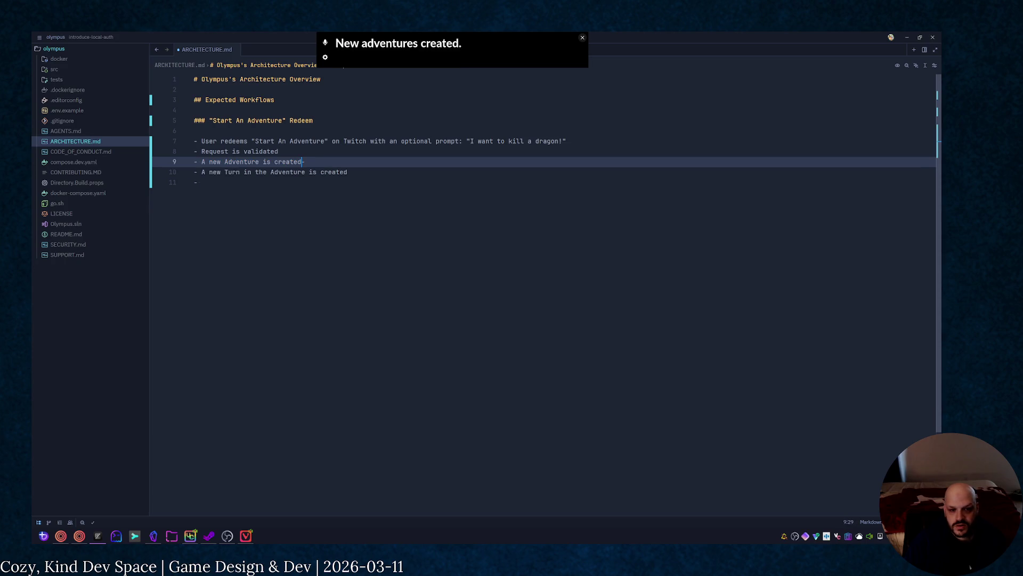
key(Return)
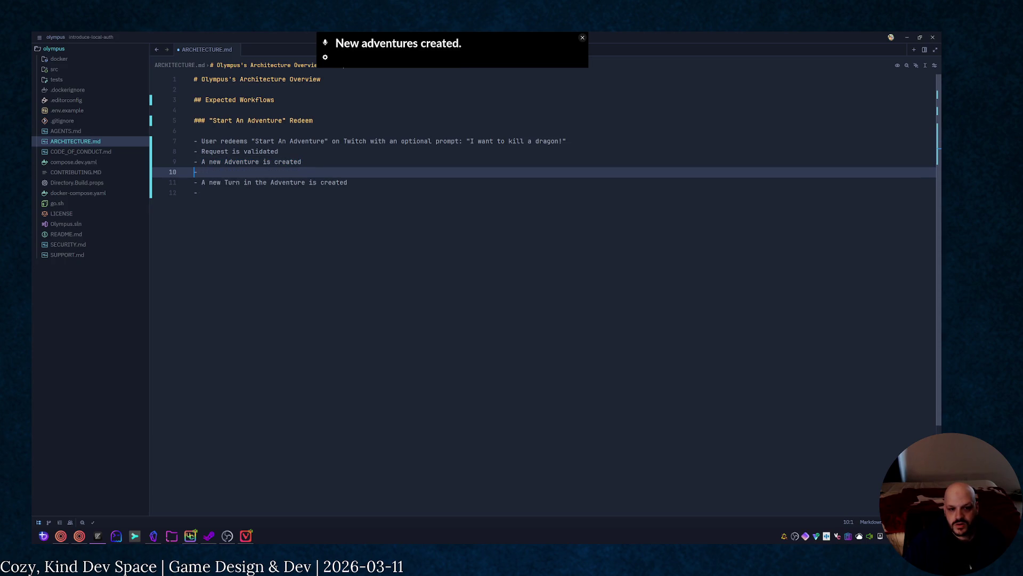
key(Tab)
key(alt+Tab)
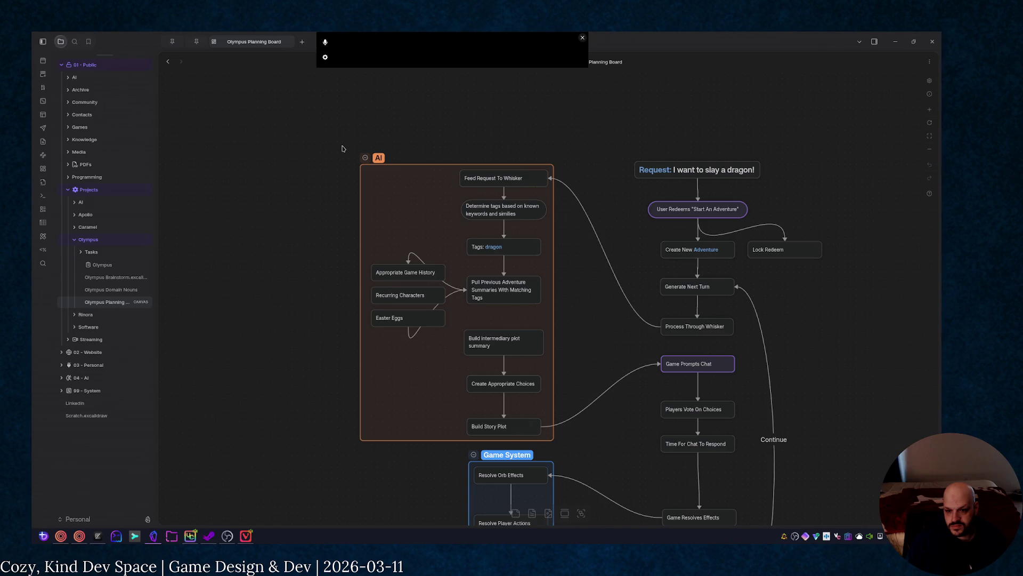
key(alt+Tab)
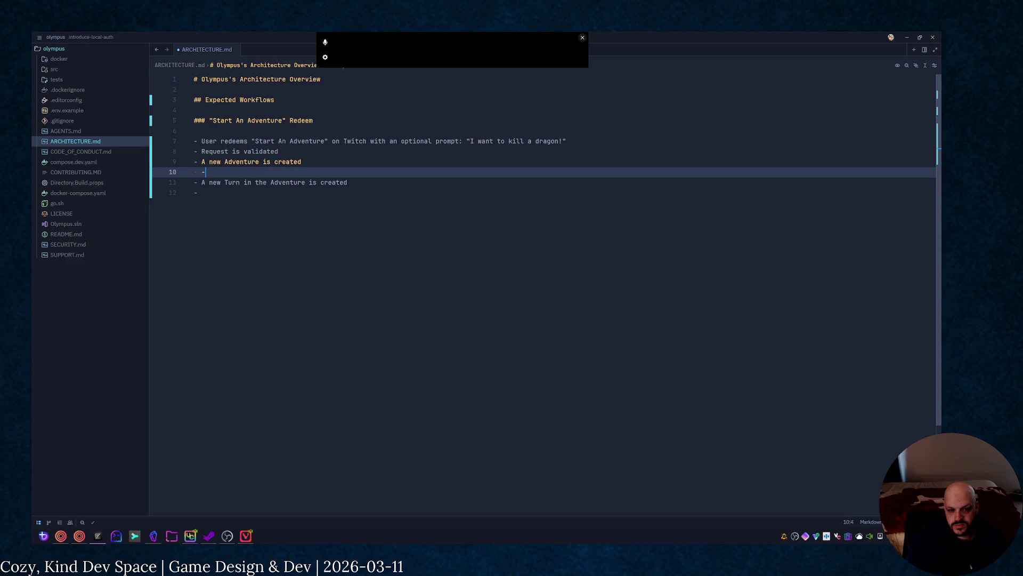
key(BackSpace)
key(BackSpace)
key(BackSpace)
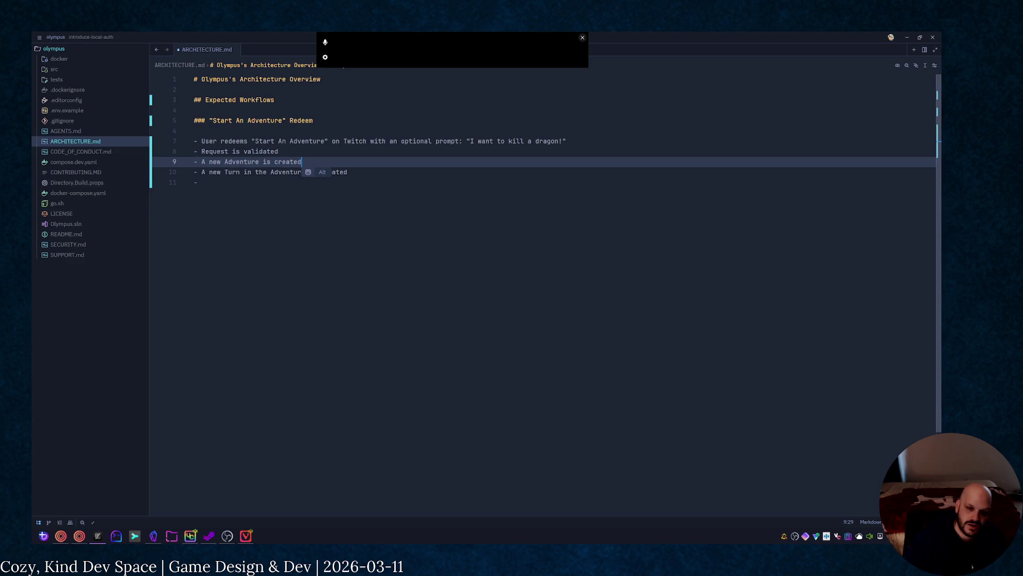
Step: Rework the final bullet so it begins with 'Turn', checking the planning board flow for reference
key(Down)
key(Down)
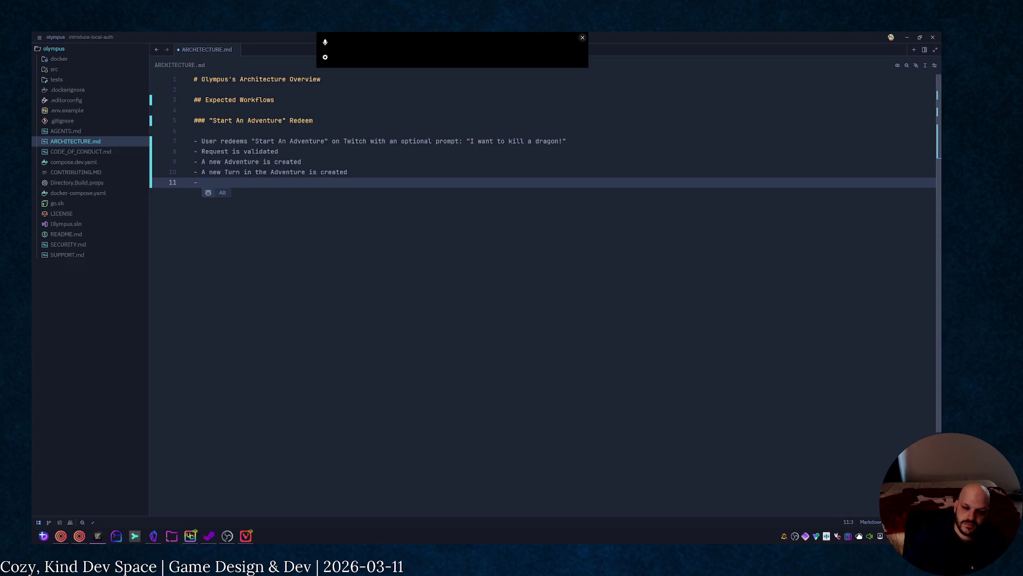
key(alt+Tab)
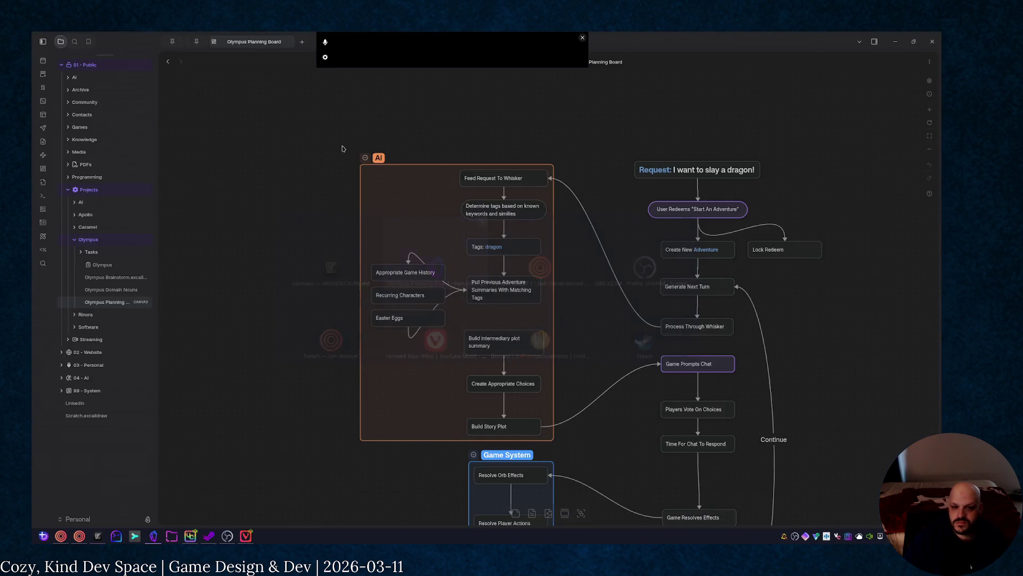
key(alt+Tab)
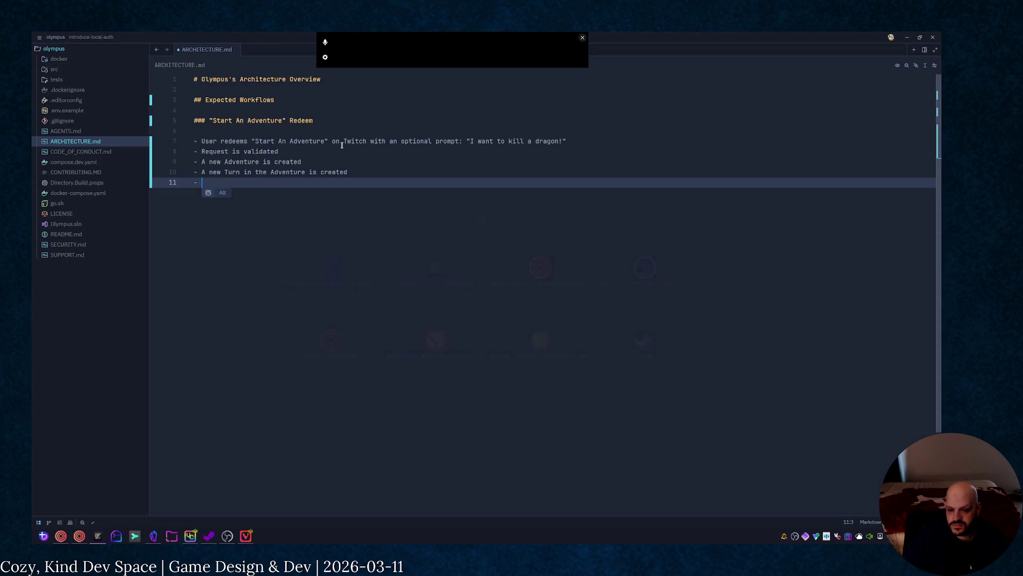
text(tURN)
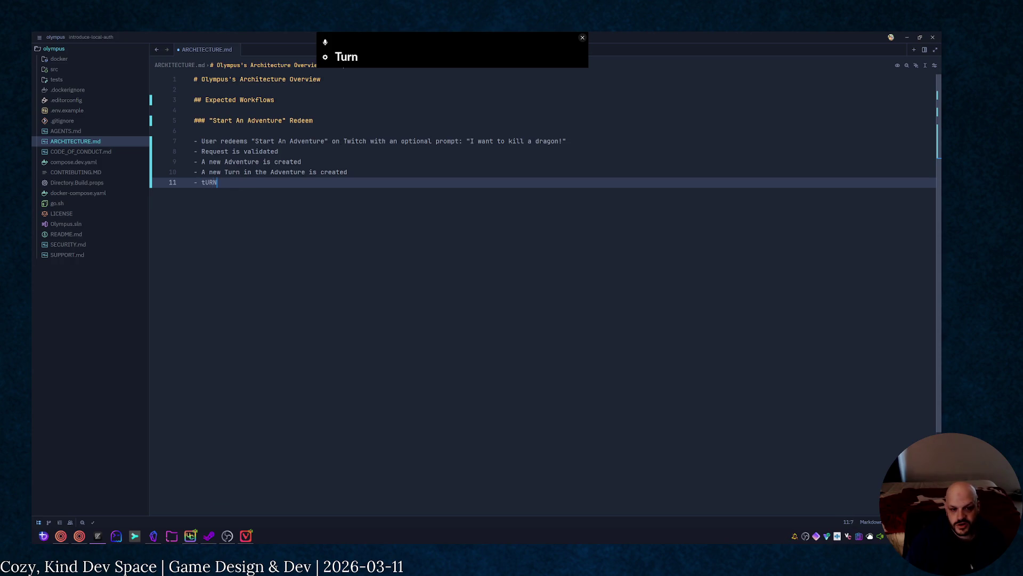
key(BackSpace)
key(BackSpace)
key(BackSpace)
text(Turn)
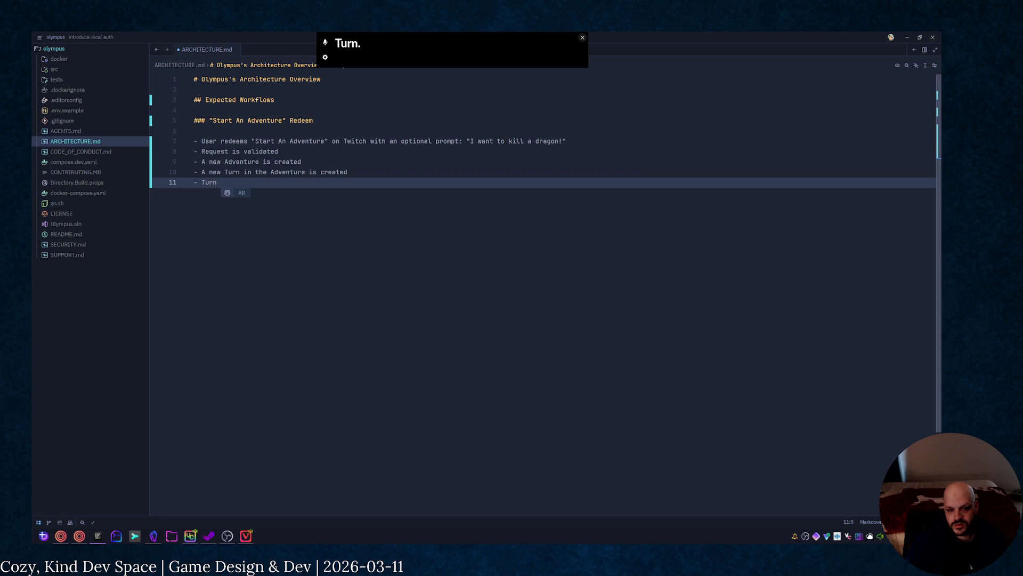
key(Up)
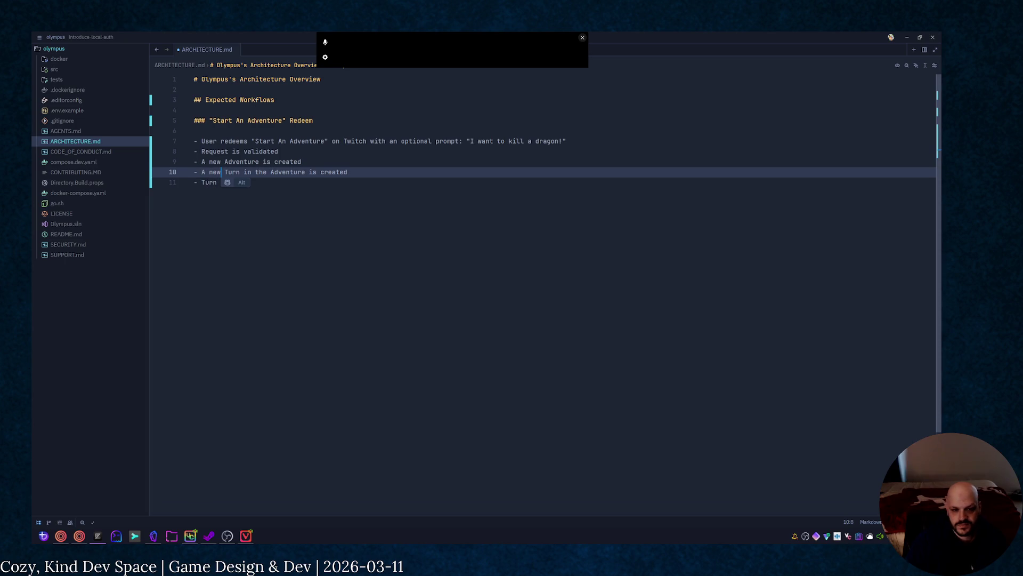
Step: Start a blank third-level heading line below Expected Workflows, then bring up the Planning Board canvas
key(Up)
key(Up)
key(Up)
key(End)
key(Return)
key(Return)
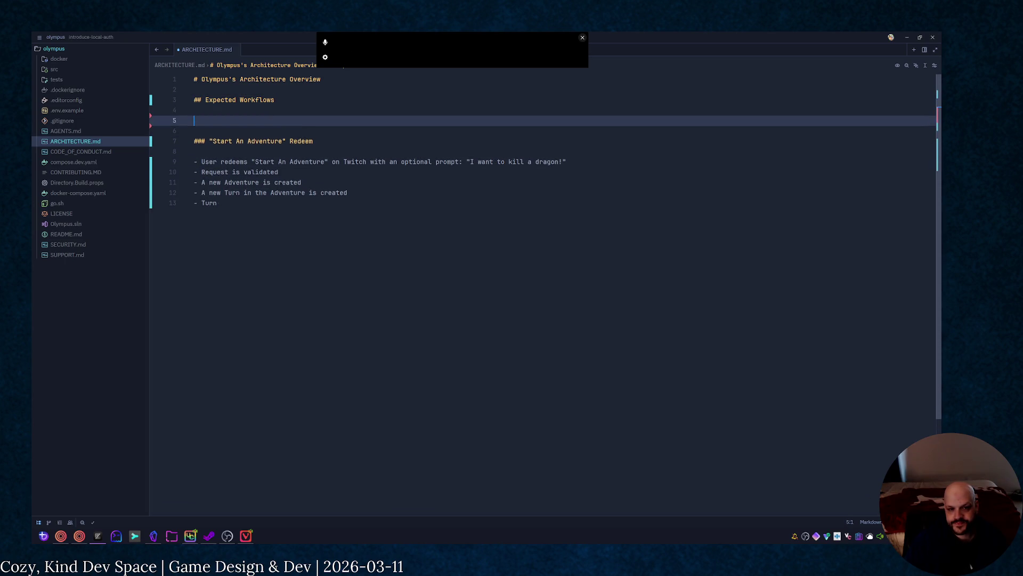
text(### Pro)
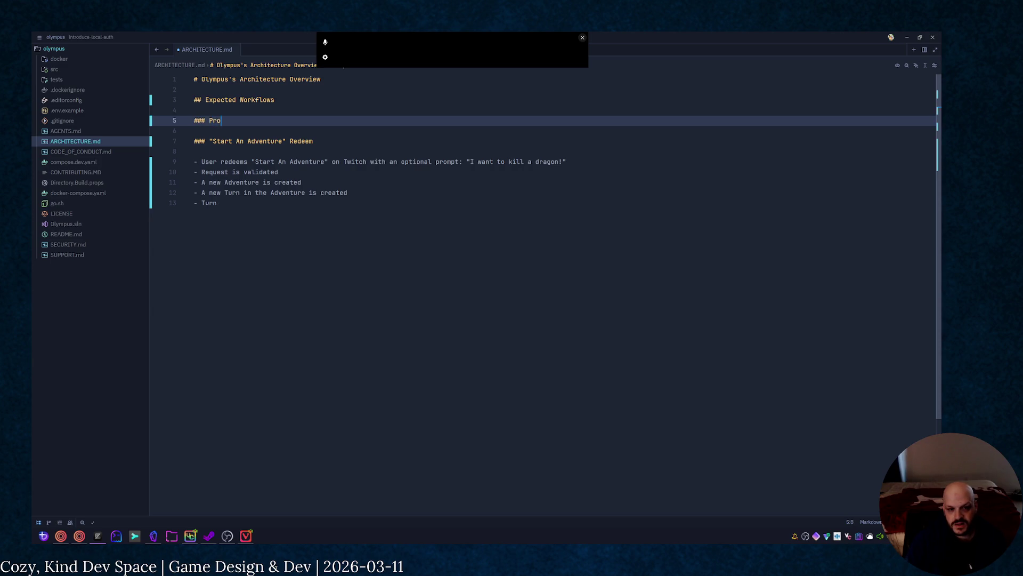
text( A )
text(urn)
key(alt+Tab)
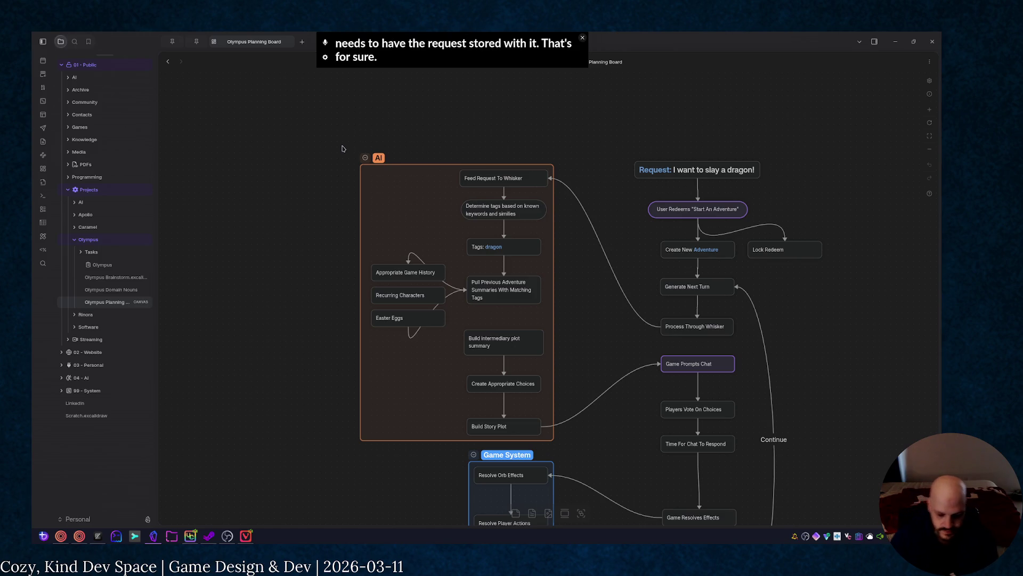
Step: Add an 'Original Request Text' bullet to the Adventures card on the Planning Board
key(alt+Tab)
key(alt+Tab)
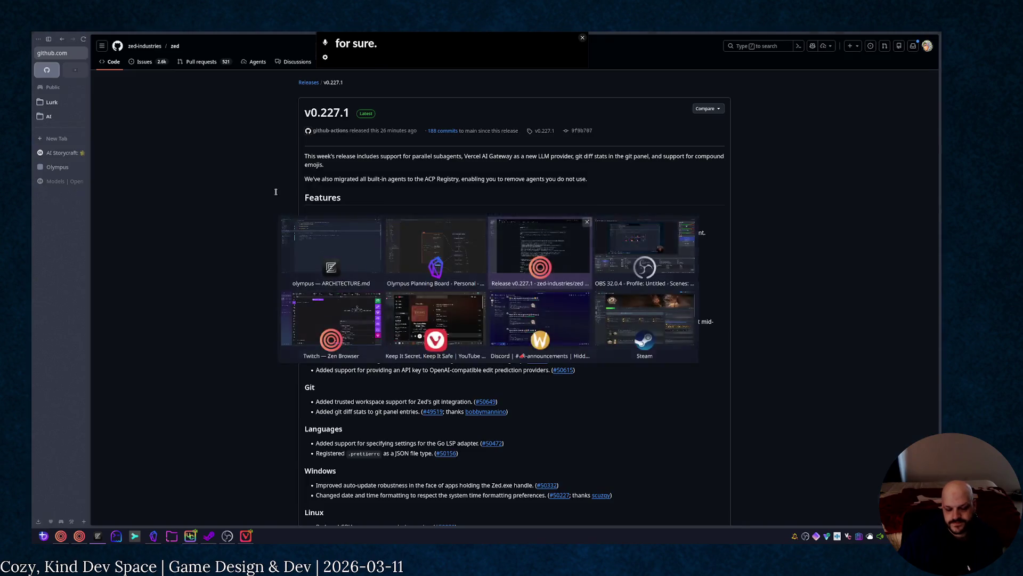
key(alt+Tab)
key(alt+Tab)
scroll(225, 367, down, 10)
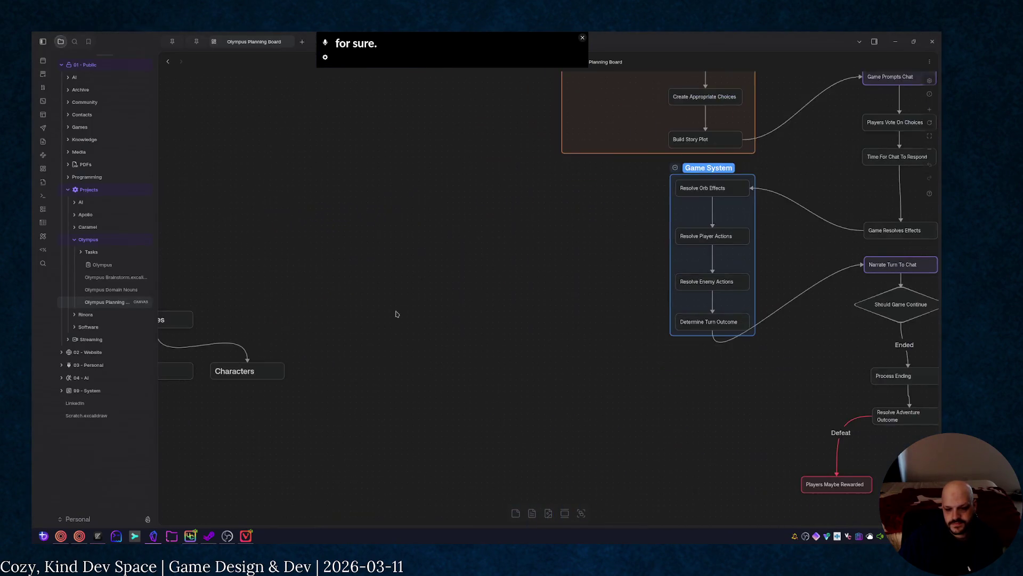
scroll(397, 312, left, 10)
scroll(454, 333, left, 1)
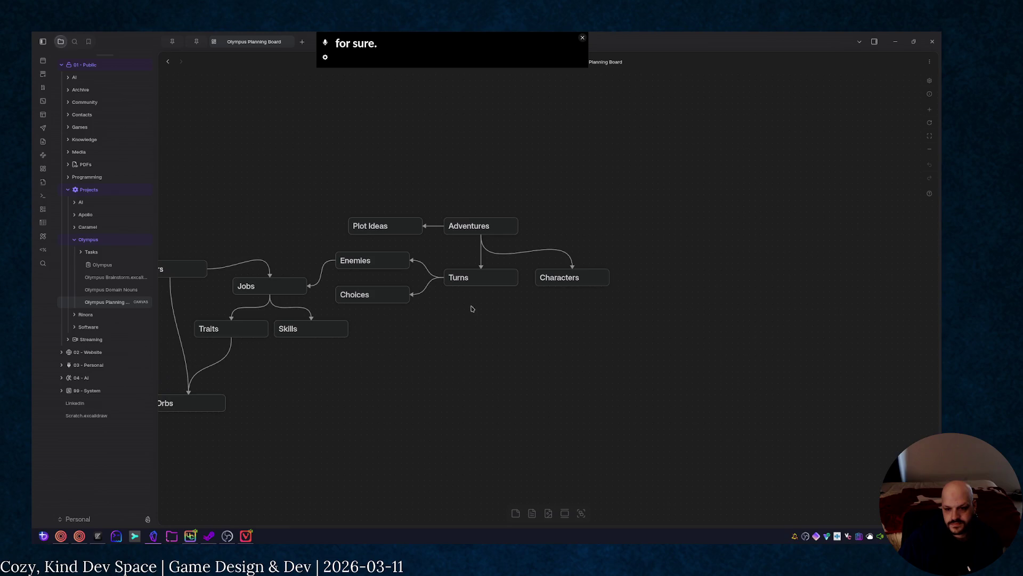
click(505, 223)
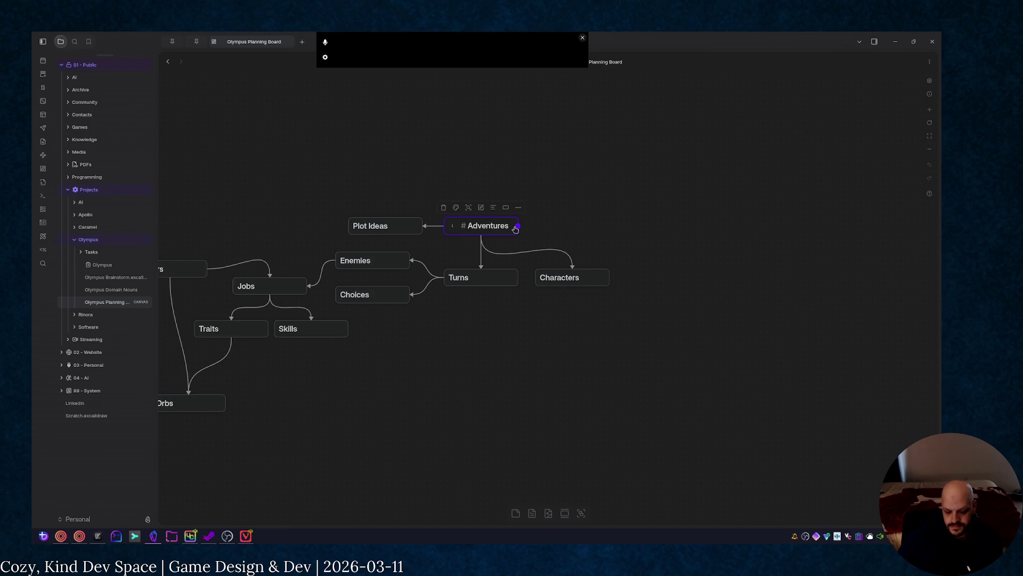
key(Return)
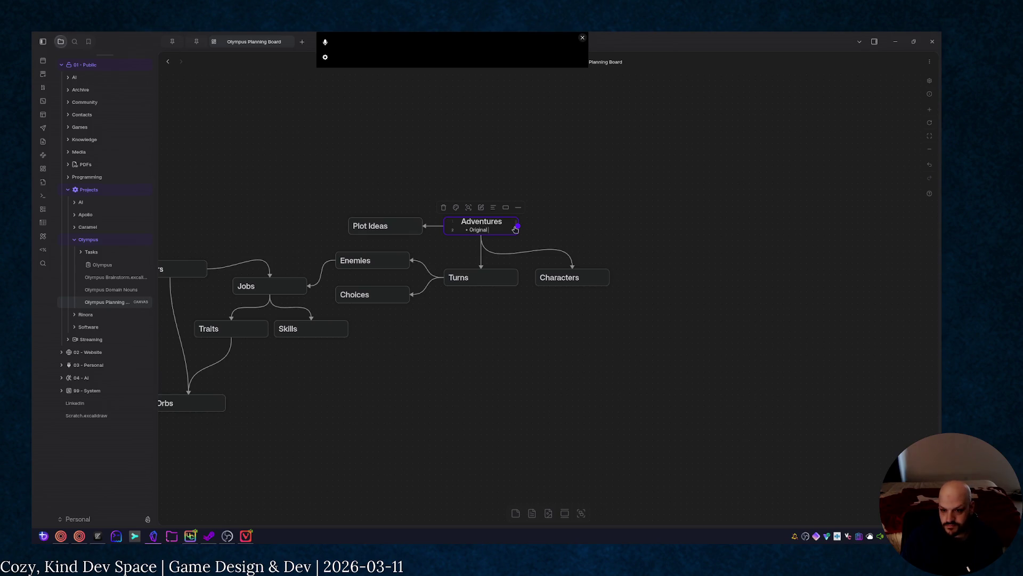
key(Return)
text(Te)
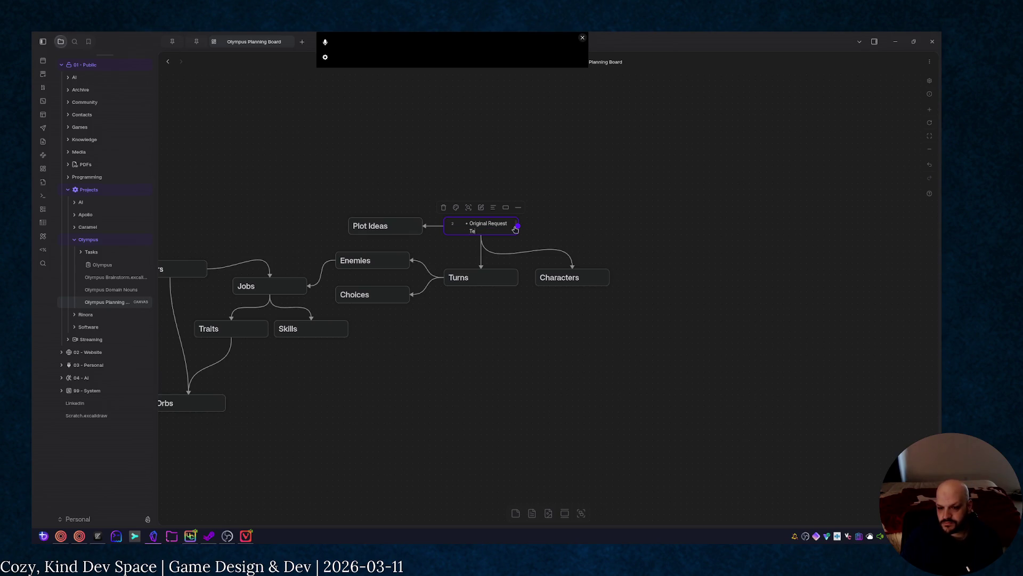
text(xt)
click(545, 209)
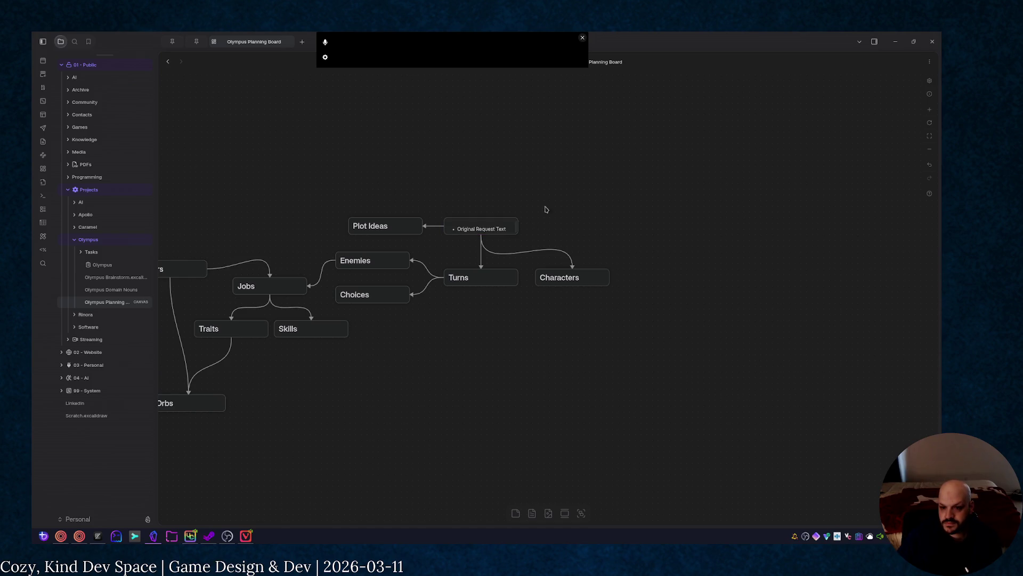
Step: Enlarge the Adventures card to show its heading and pan toward the Game System group
drag(496, 214, 497, 200)
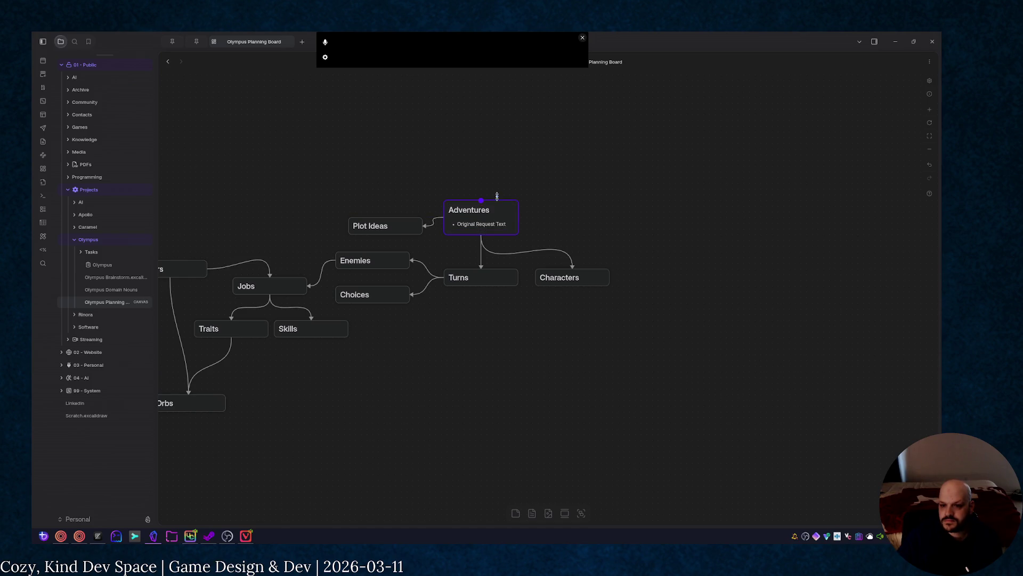
click(580, 218)
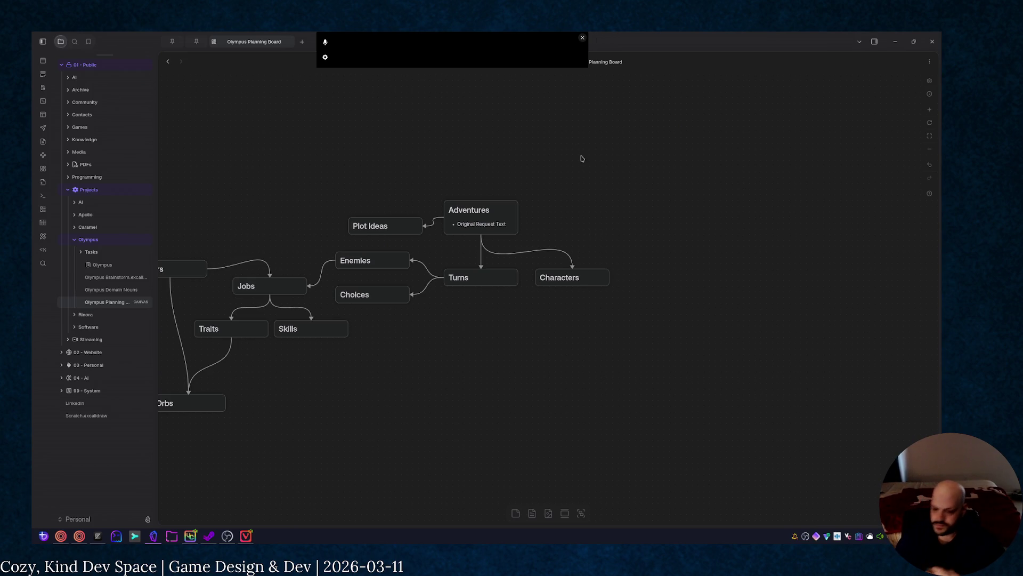
drag(617, 158, 331, 267)
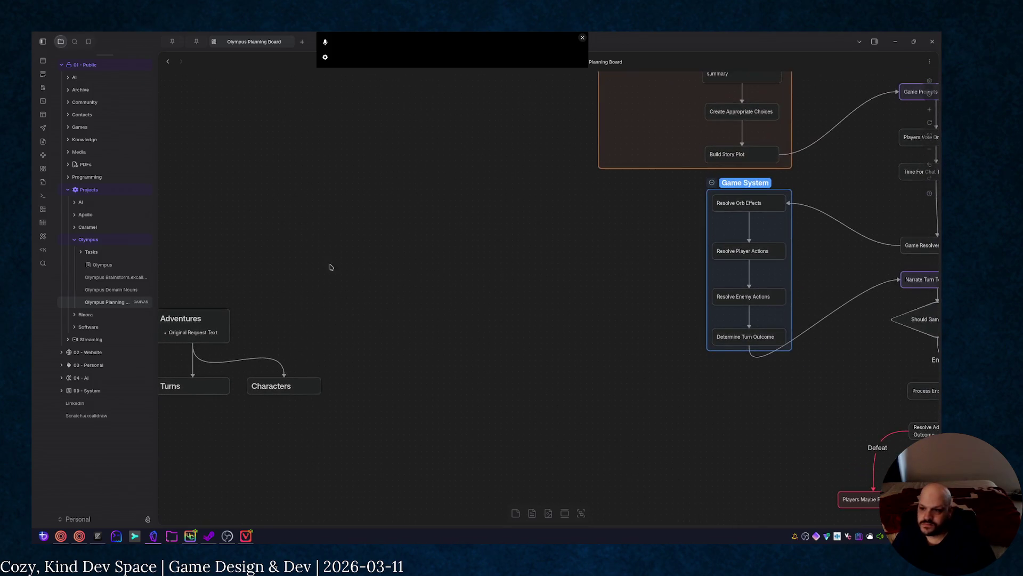
scroll(558, 234, up, 2)
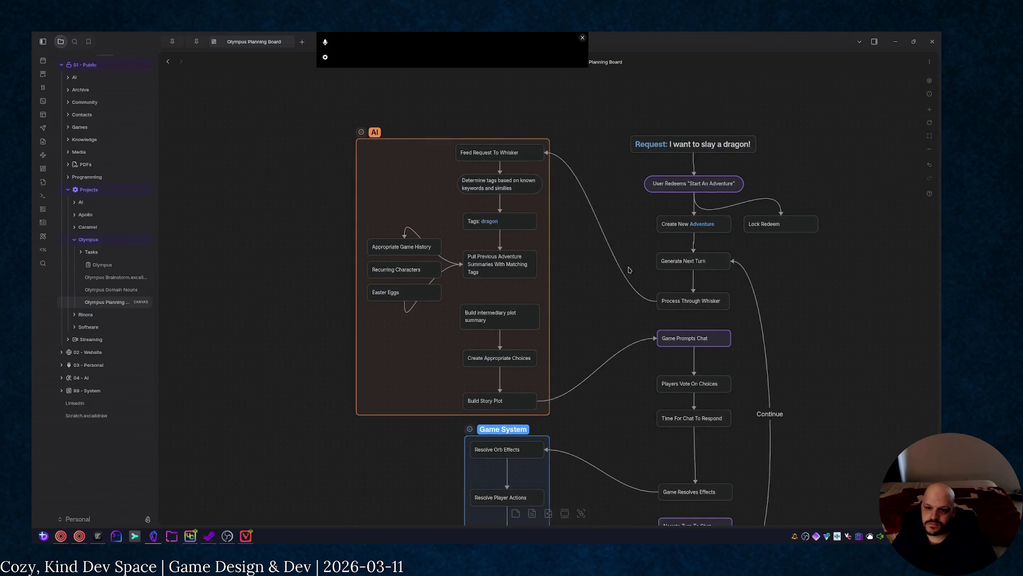
Step: Add a Create A New Adventure heading below Expected Workflows after checking the canvas
key(alt+Tab)
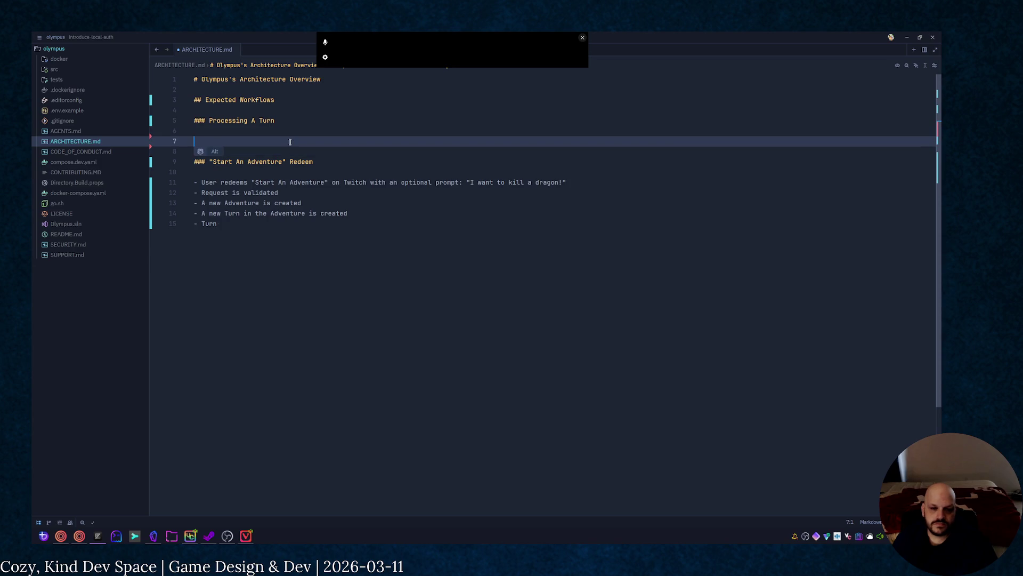
key(alt+Tab)
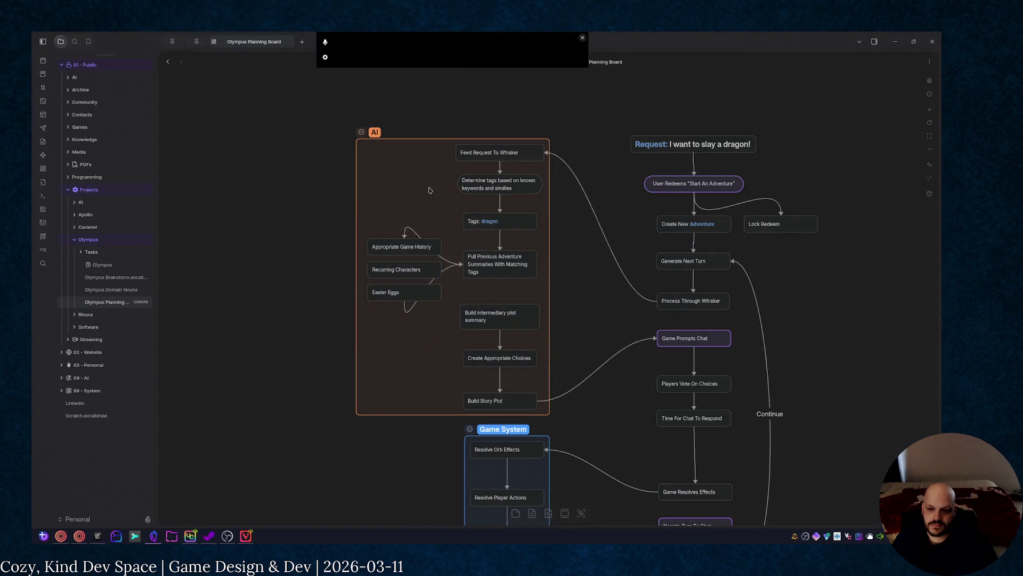
key(alt+Tab)
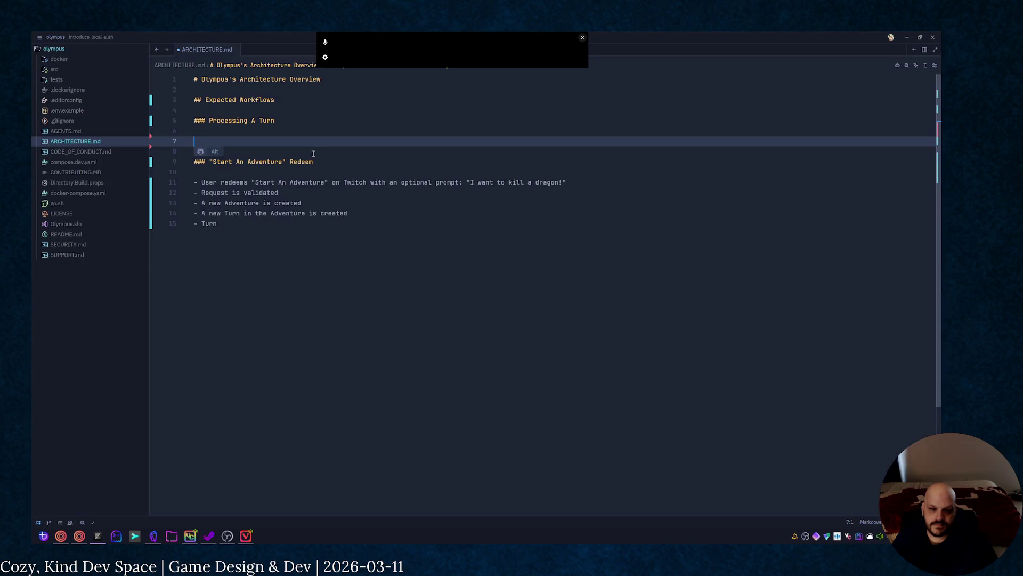
click(312, 100)
key(Return)
key(Return)
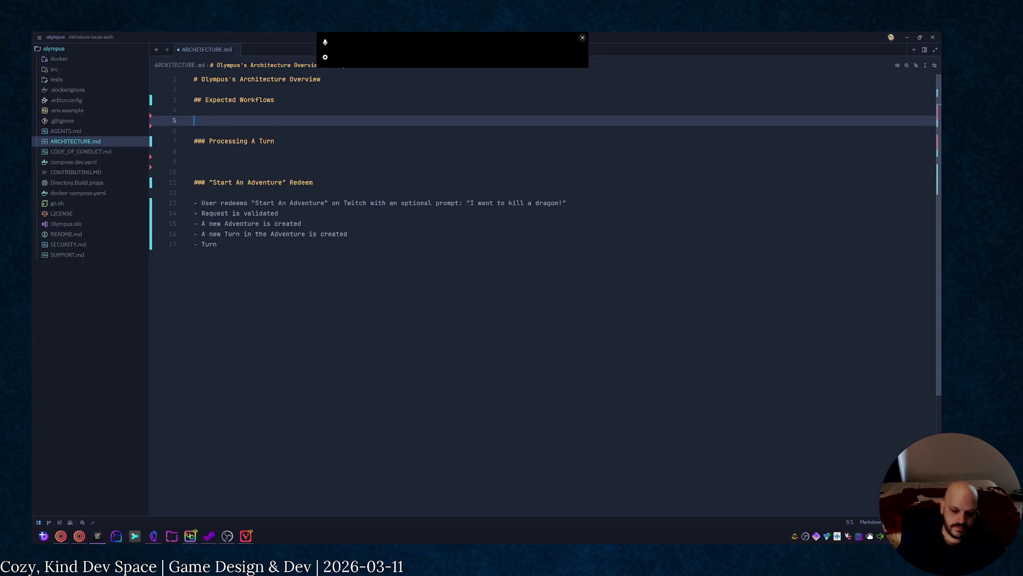
text(### C)
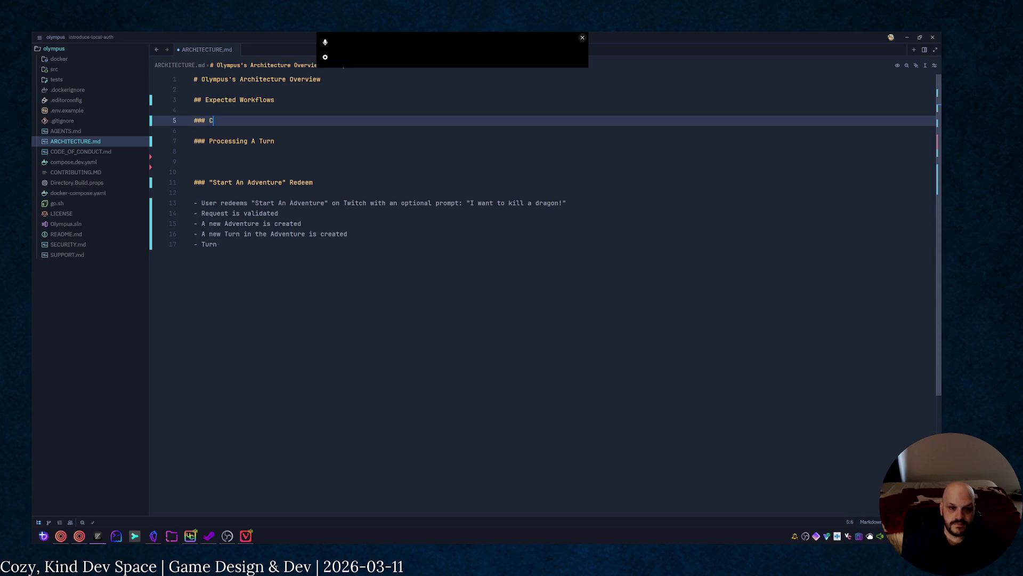
text(reate A N)
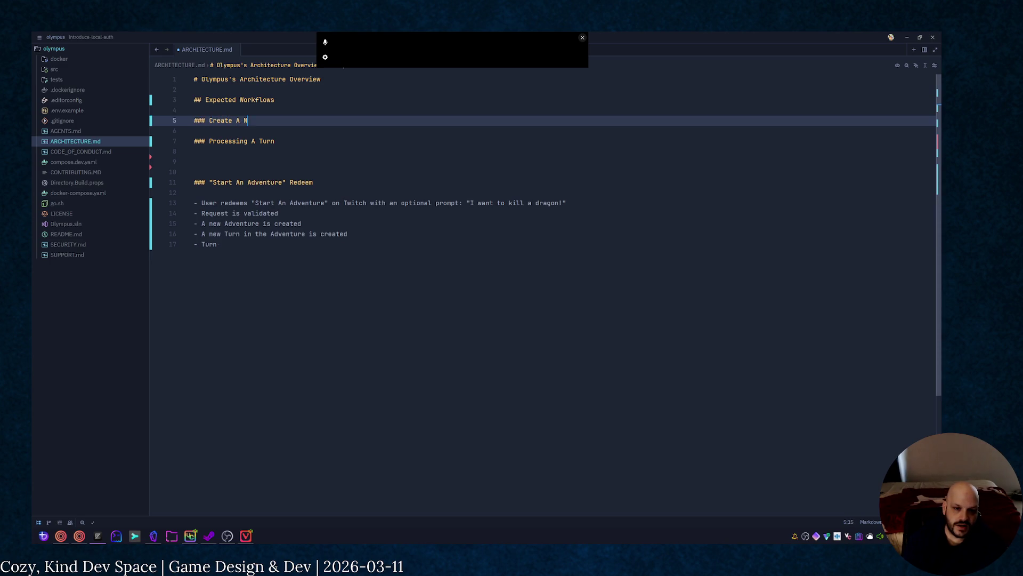
text(ew Adventur)
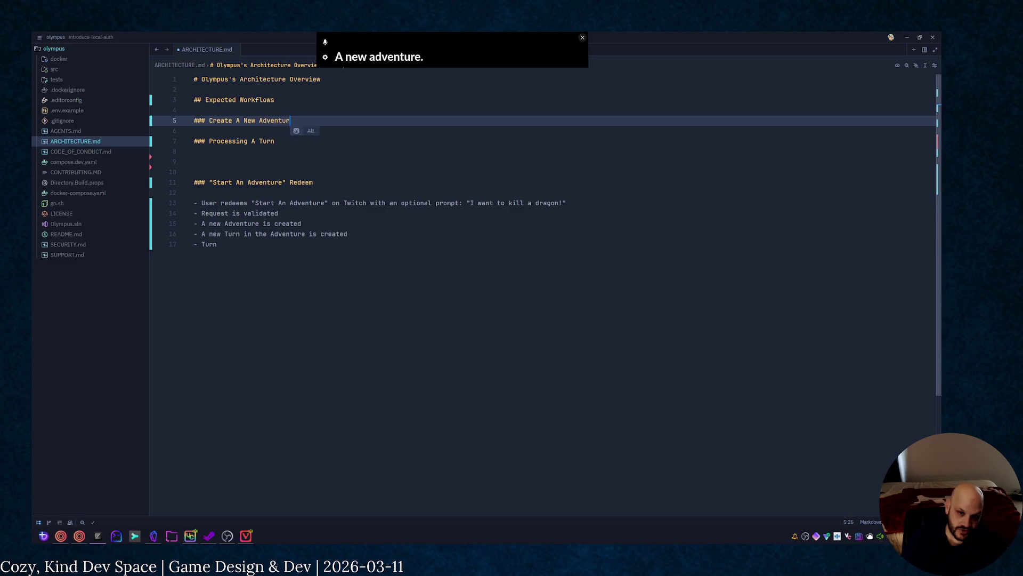
text(e)
key(Return)
key(Return)
text(- )
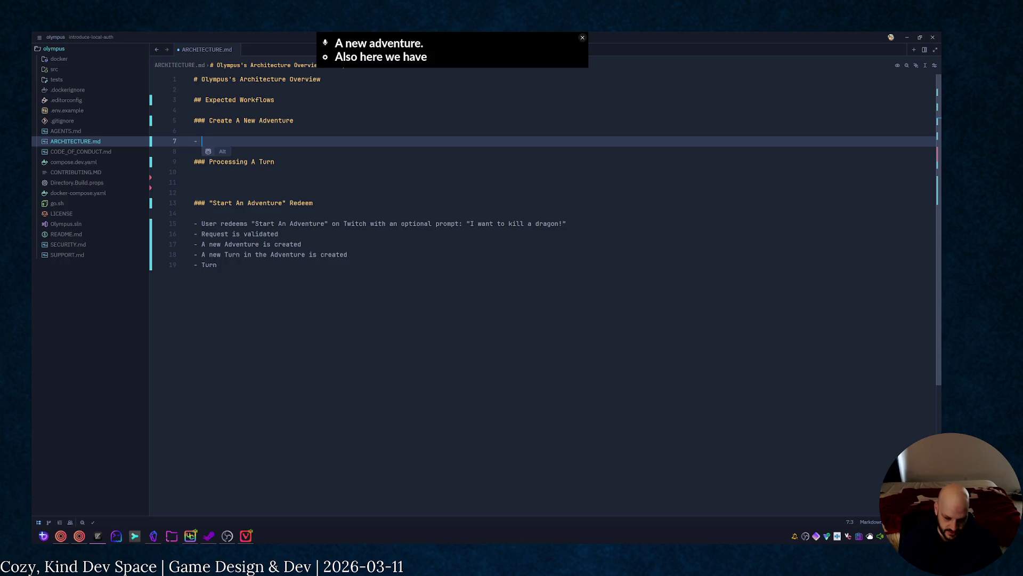
text(Ad)
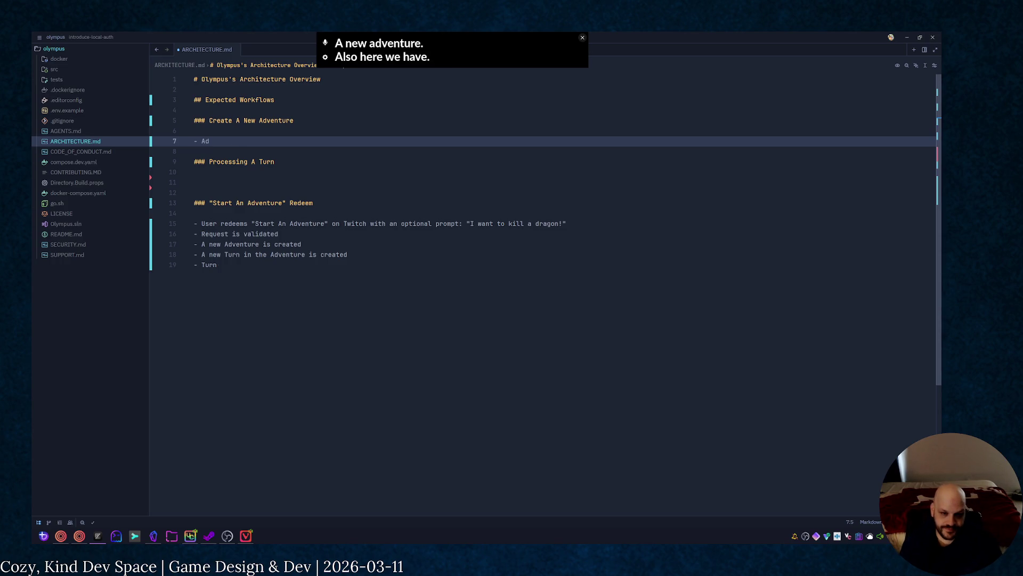
Step: Write the bullet 'An Adventure is created with the original prompt', fixing typos and trailing words
key(BackSpace)
key(BackSpace)
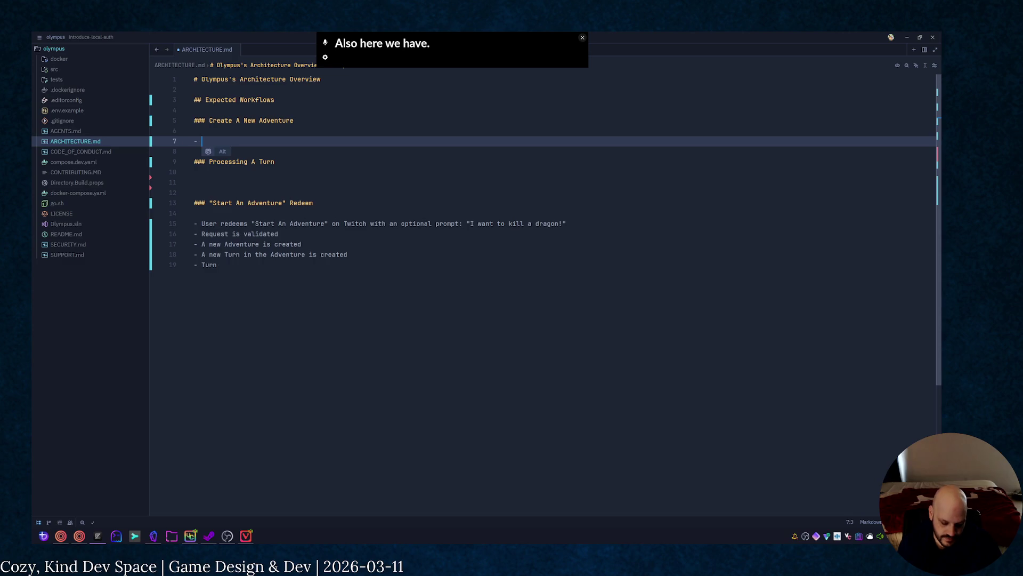
text(ANd)
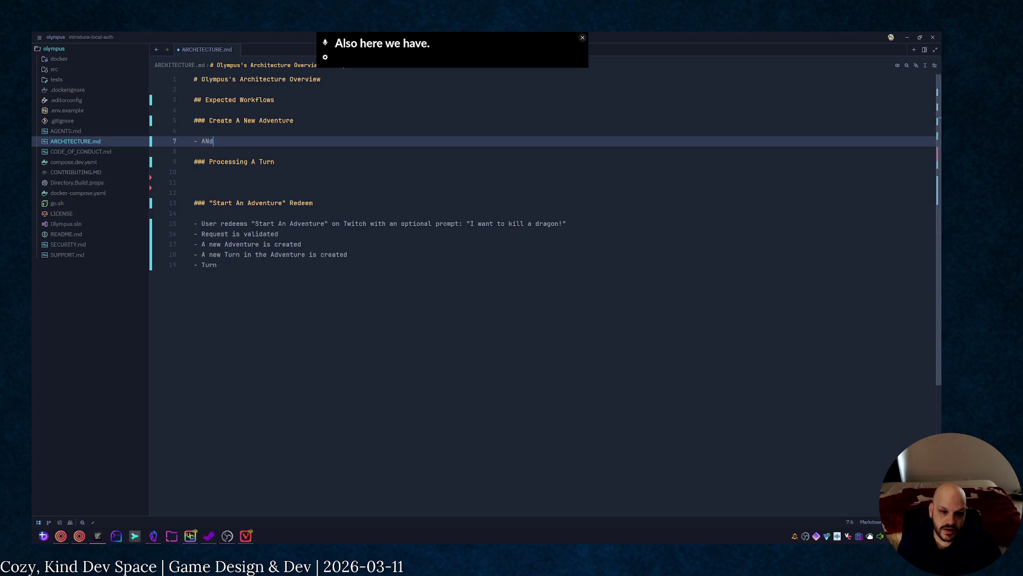
key(BackSpace)
key(BackSpace)
text(n *)
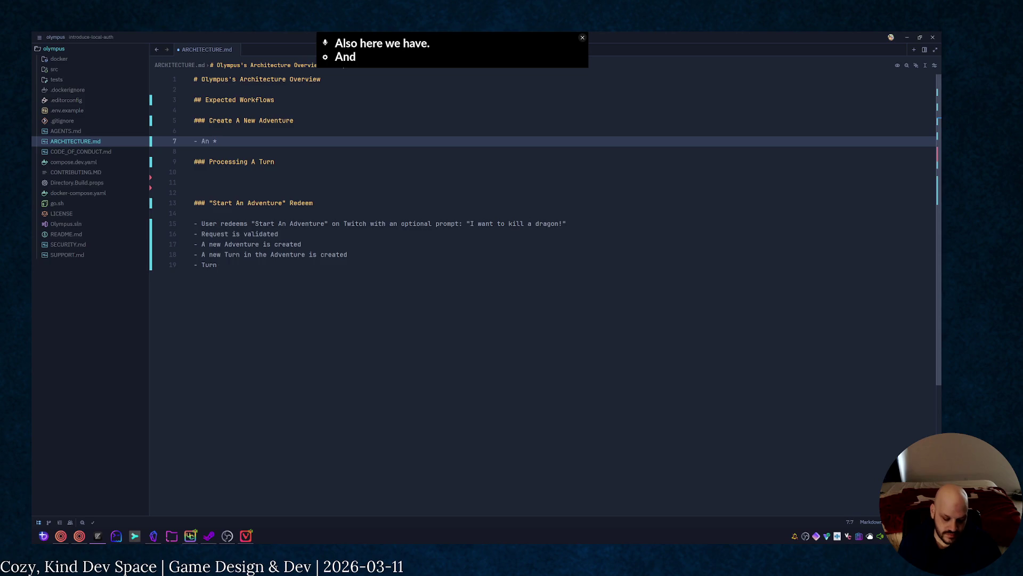
text(*Adventure** )
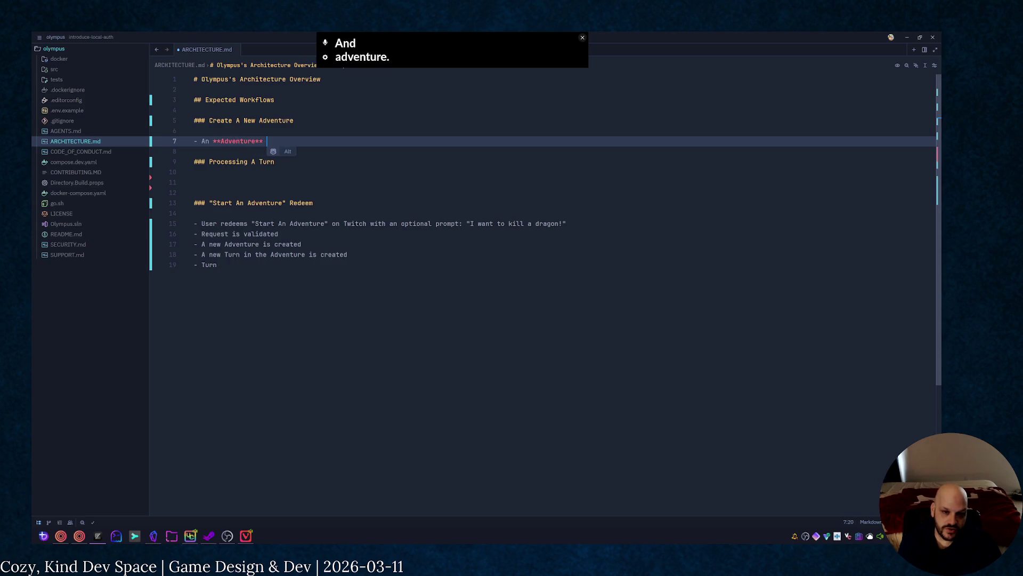
text(is created)
key(Return)
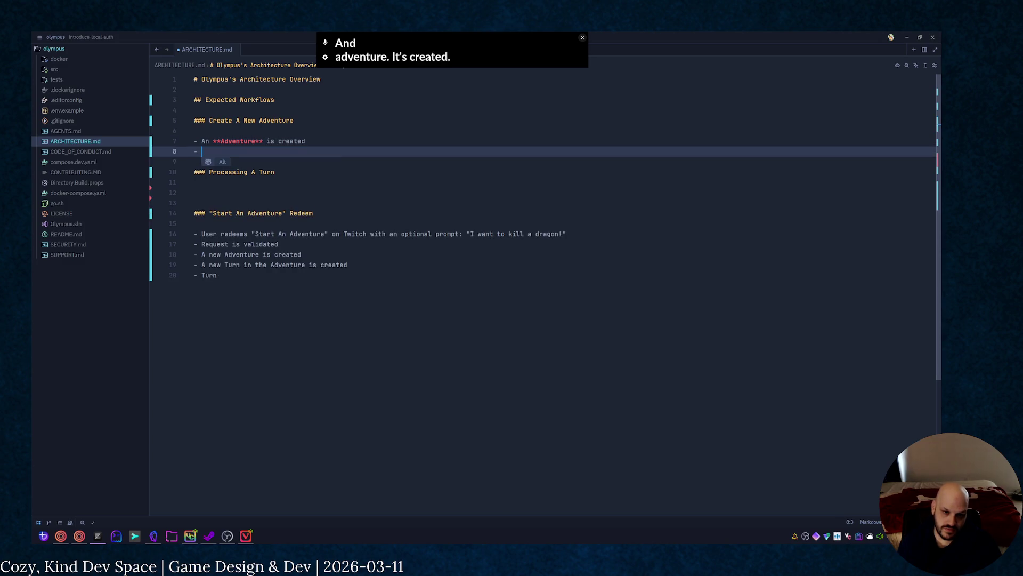
text(The *)
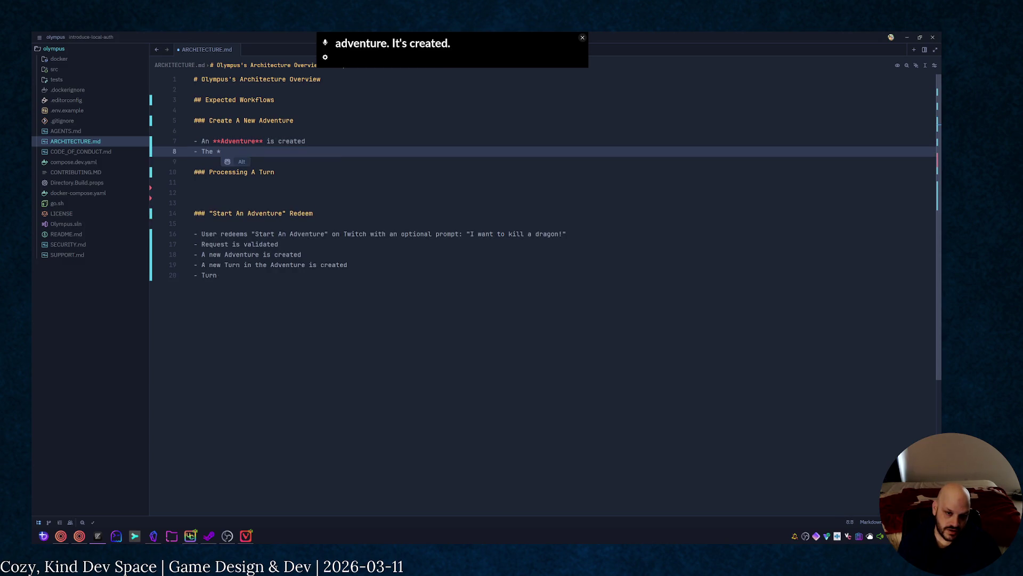
text(*)
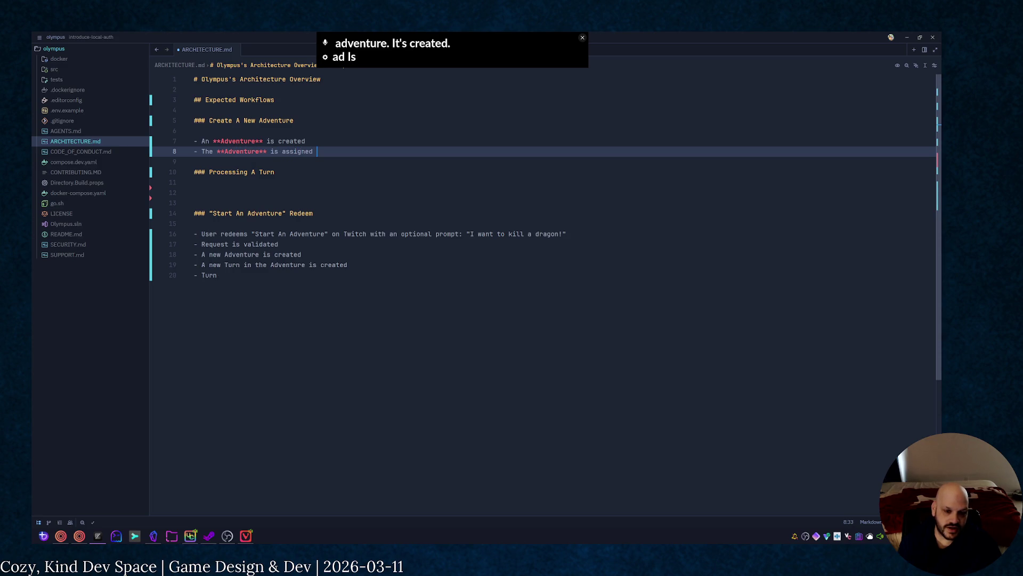
key(Up)
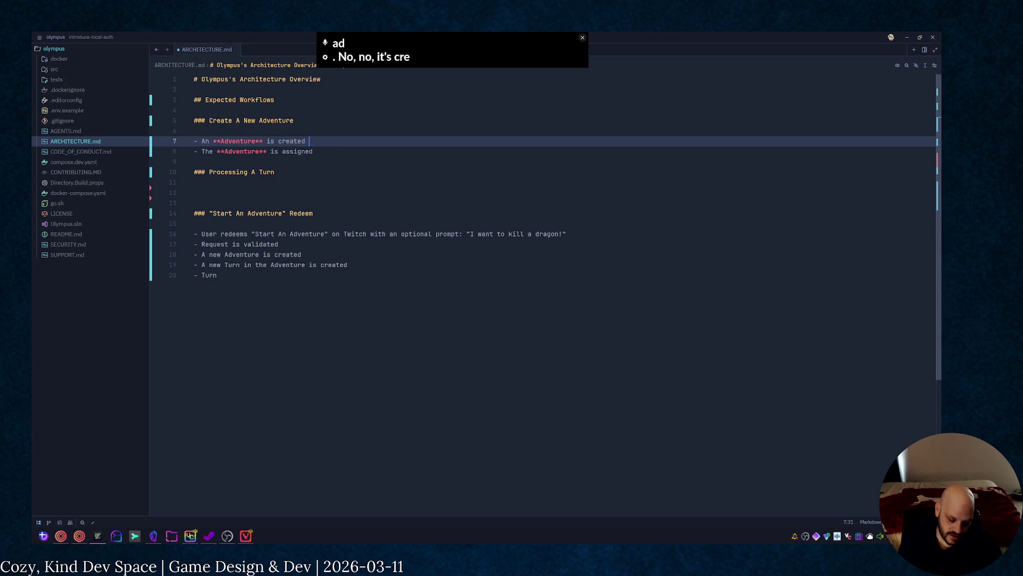
text(with the )
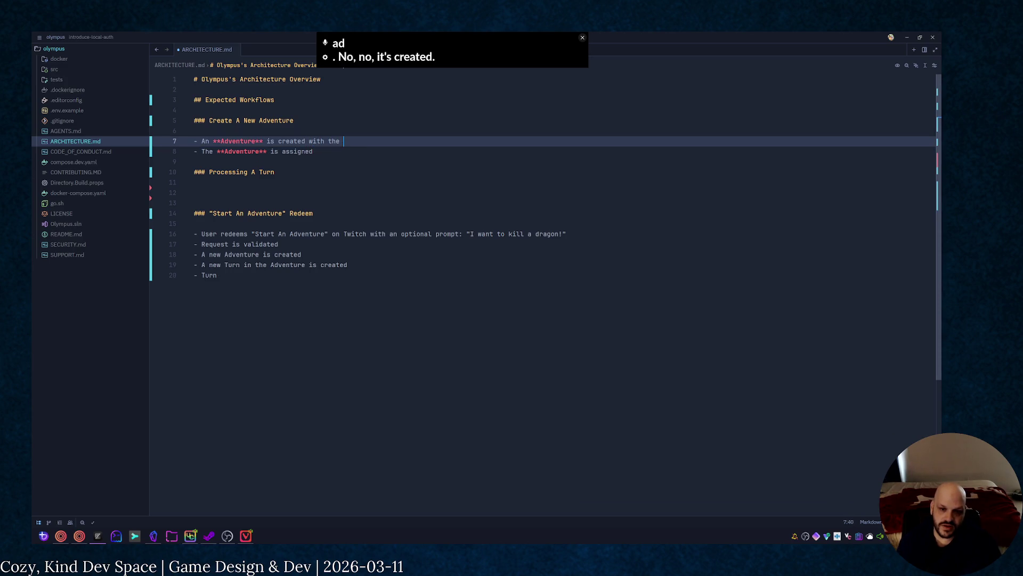
text(original prompt i)
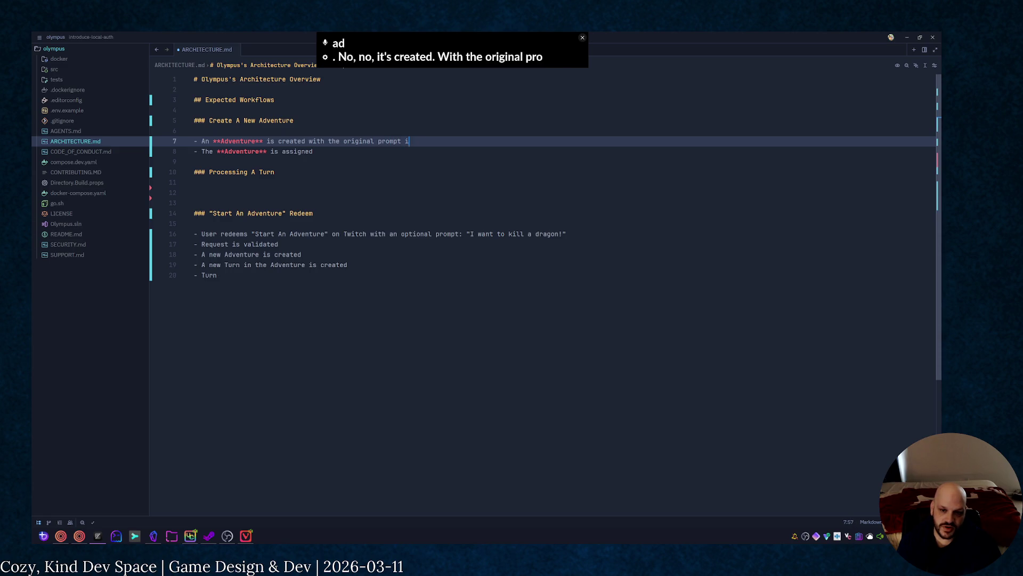
text(f a)
key(BackSpace)
key(BackSpace)
key(BackSpace)
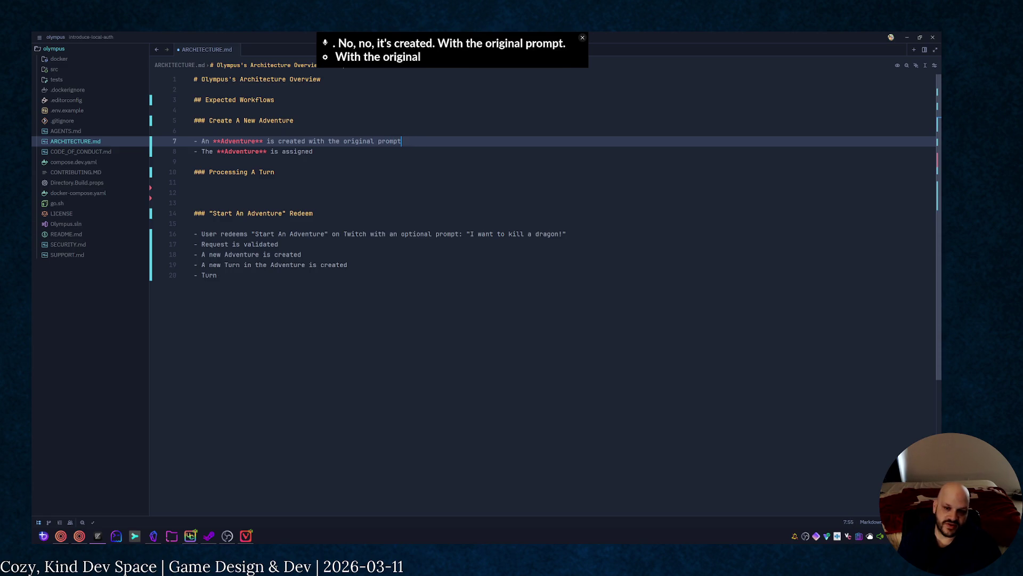
Step: Clear the 'The Adventure is assigned' bullet text, leaving the line empty
key(Down)
key(ctrl+z)
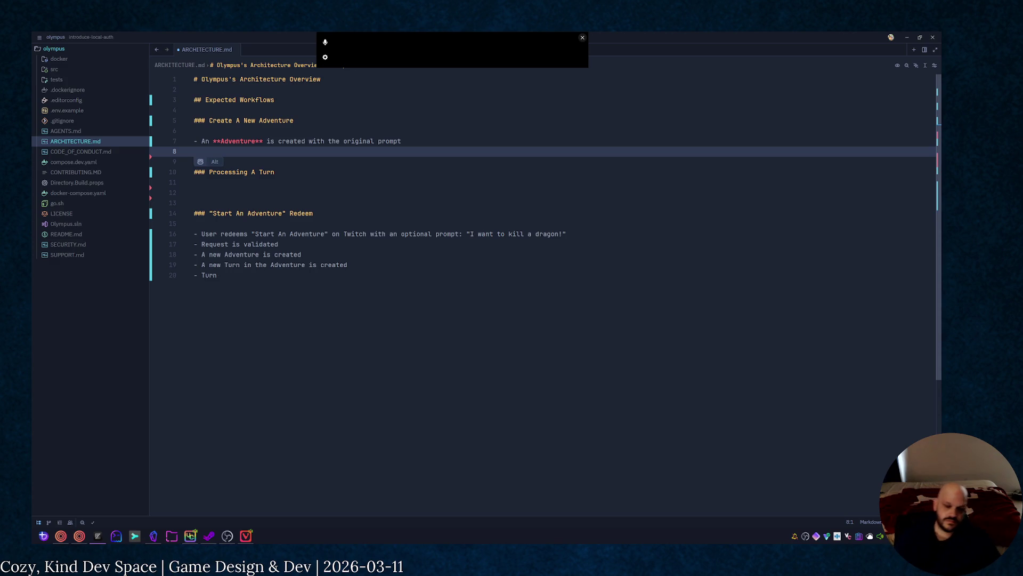
Step: Begin a new '##' heading line after the last Turn bullet
click(345, 375)
key(Return)
key(Return)
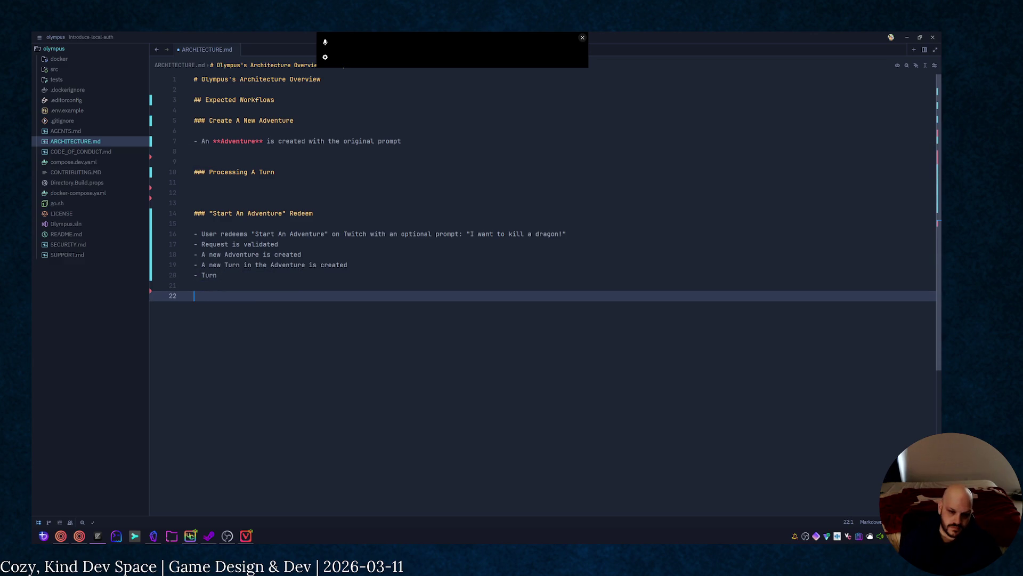
text(##)
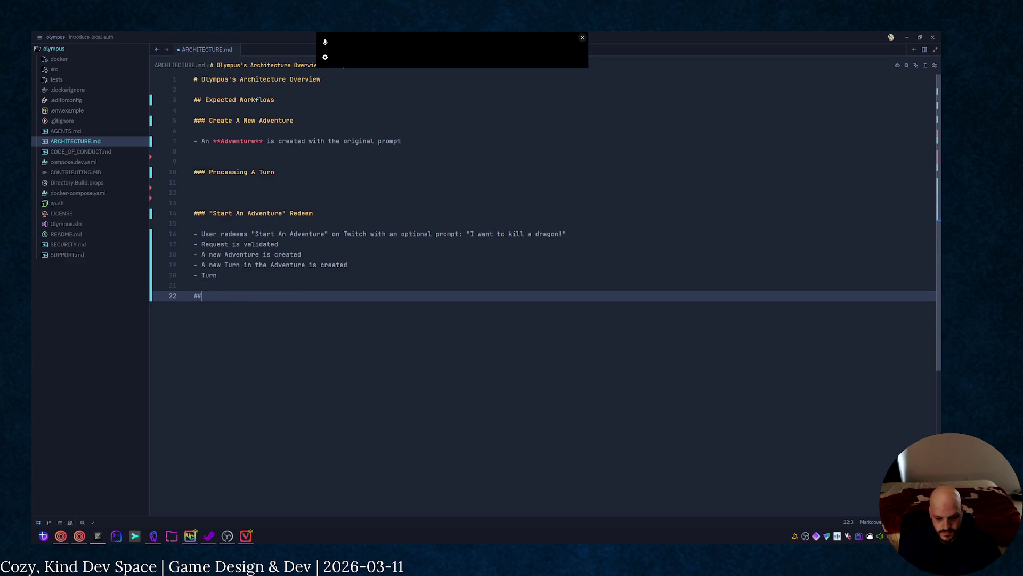
text( Adventure)
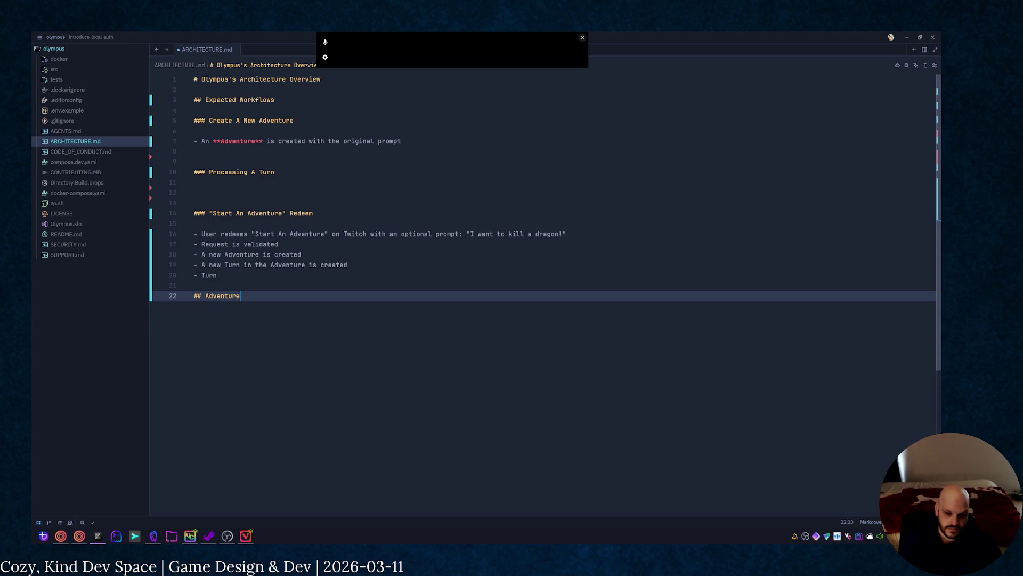
Step: Create a Domain folder inside the Olympus project
click(152, 536)
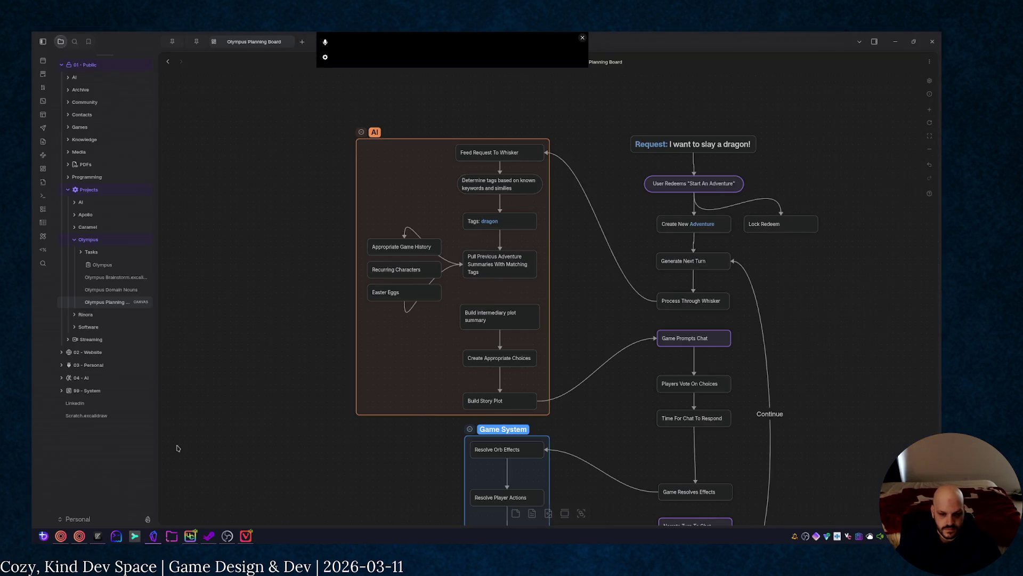
right_click(103, 240)
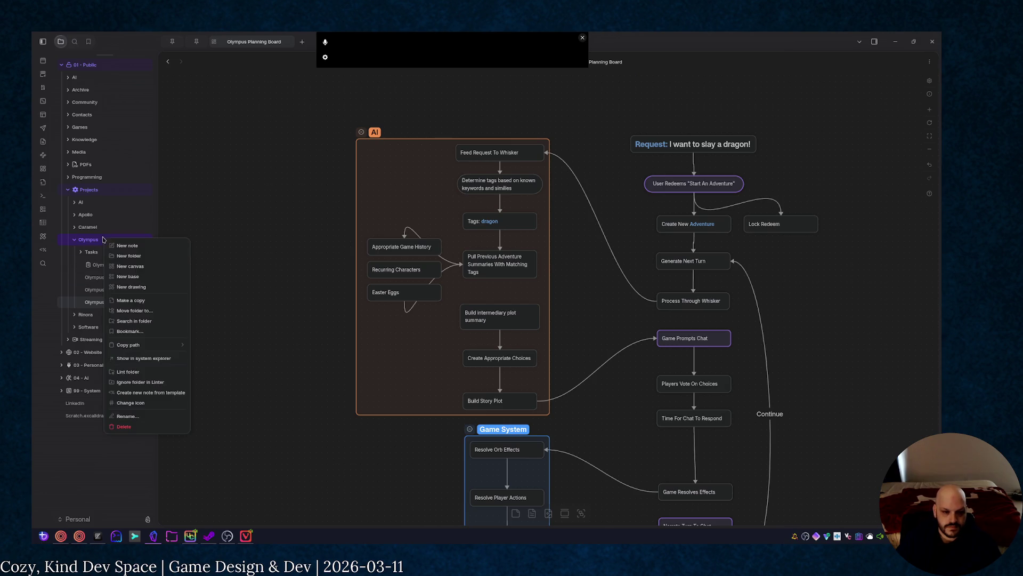
click(133, 258)
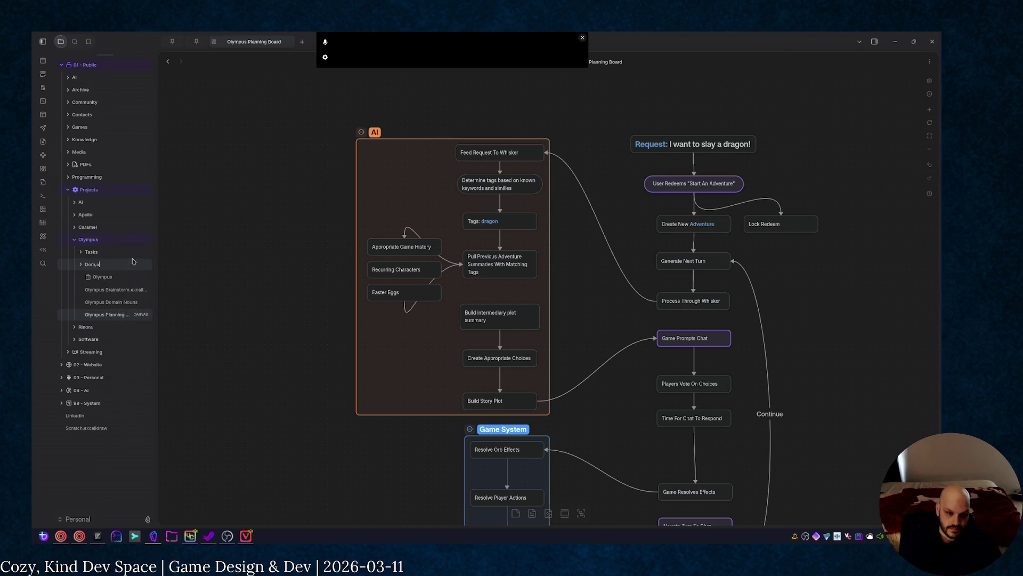
text(n)
key(Return)
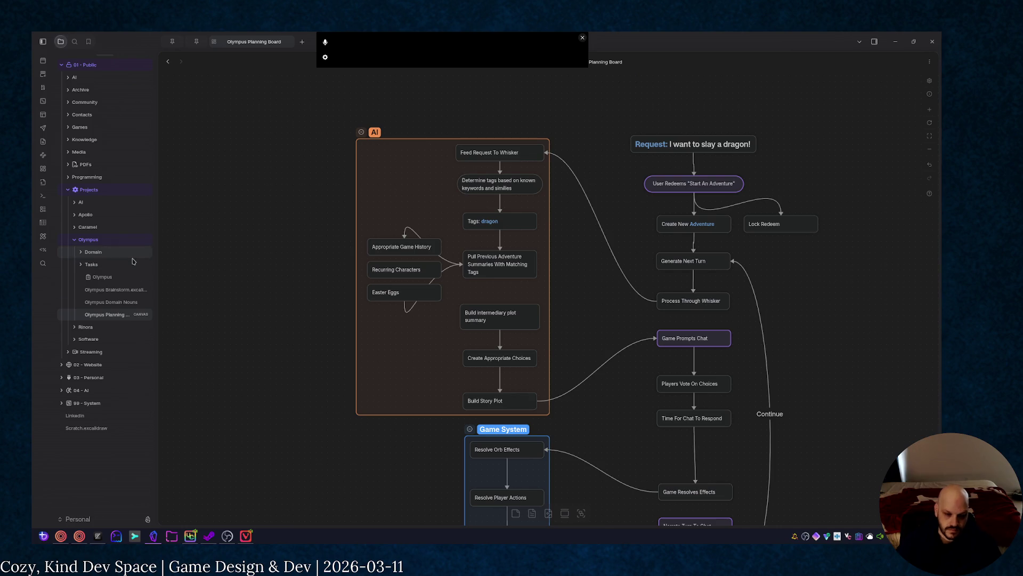
Step: Create a new Adventure note in the Domain folder
right_click(116, 260)
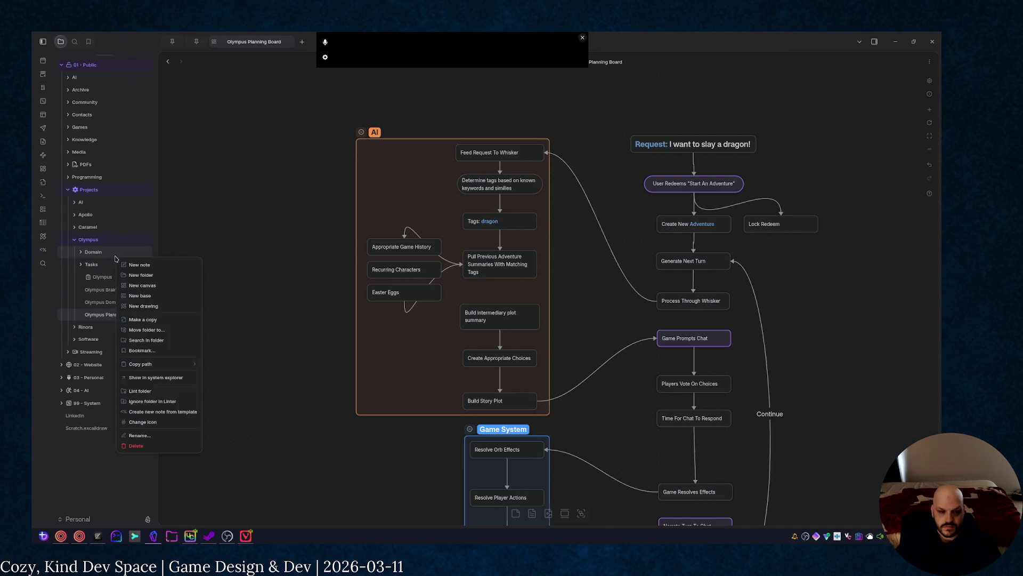
click(132, 264)
text(Adventure)
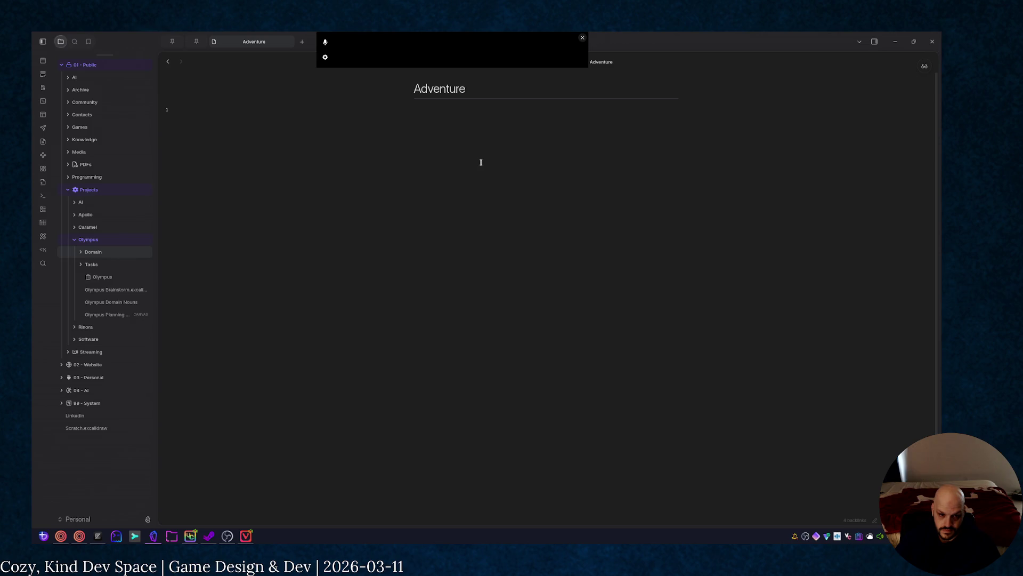
Step: Create a User note in the Domain folder
click(81, 252)
right_click(89, 255)
click(120, 260)
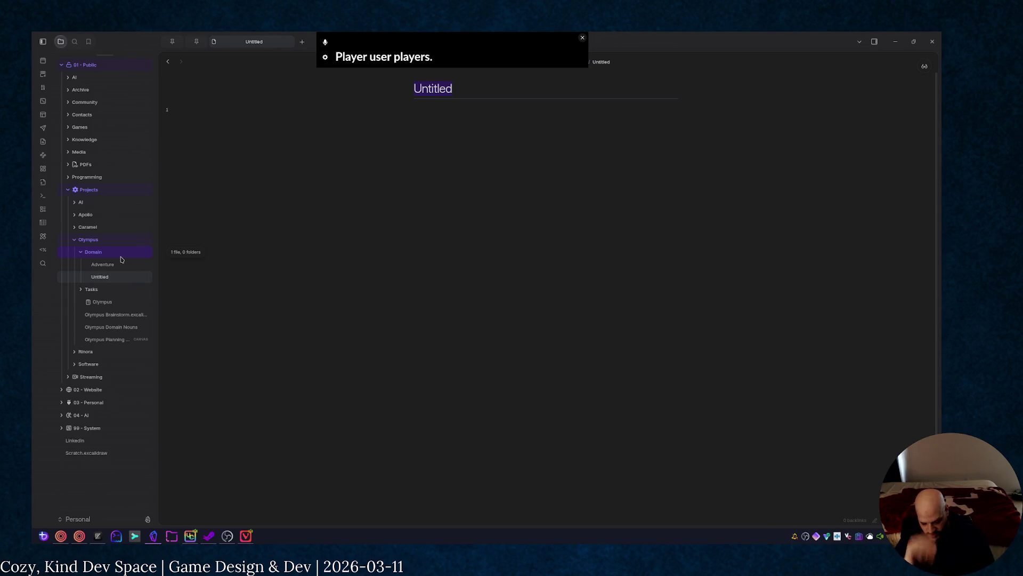
text(User)
key(Return)
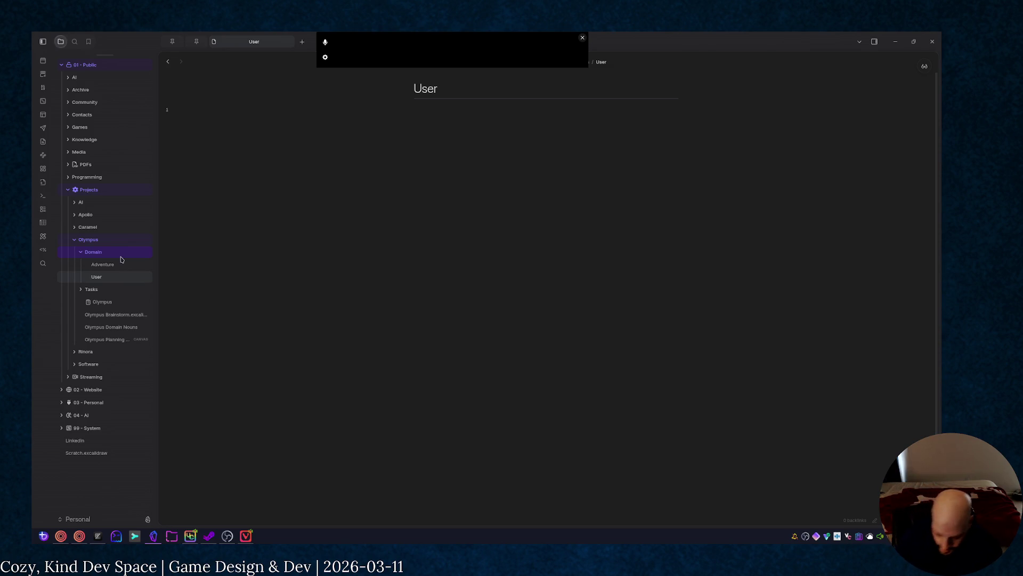
Step: Visit the Adventure note, then create a Turn note in Domain
click(128, 266)
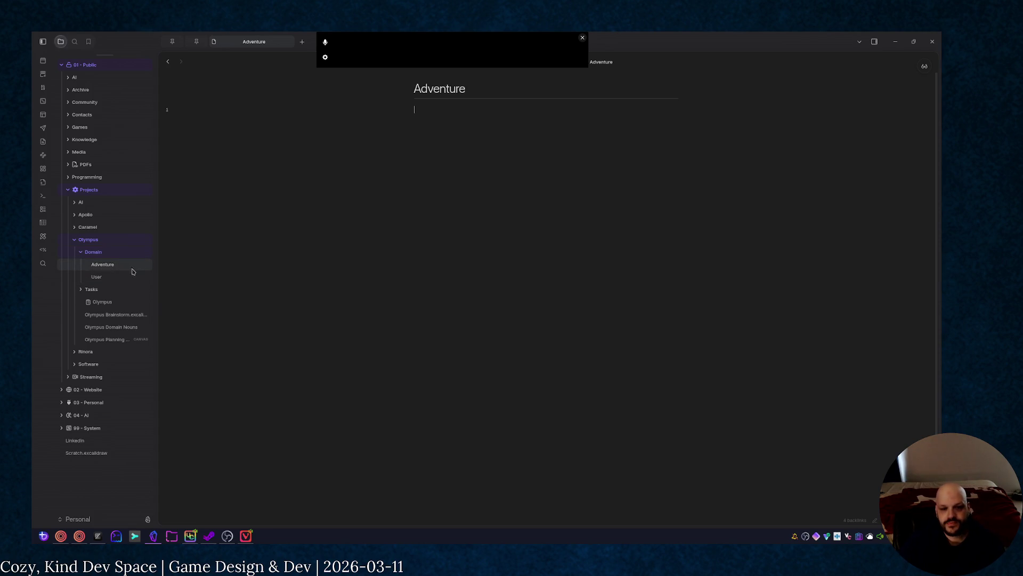
right_click(105, 253)
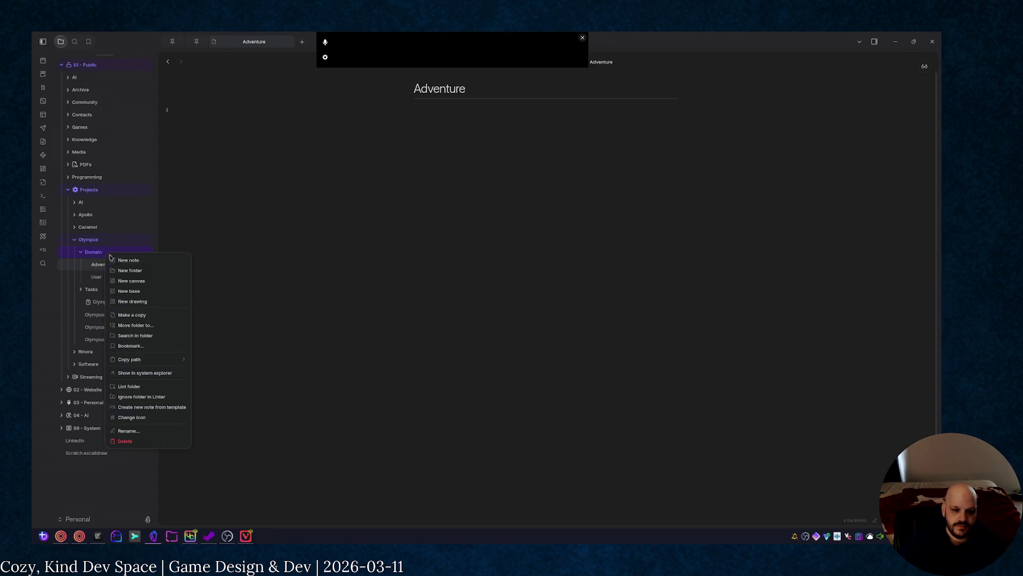
click(120, 261)
text(Turn)
key(Return)
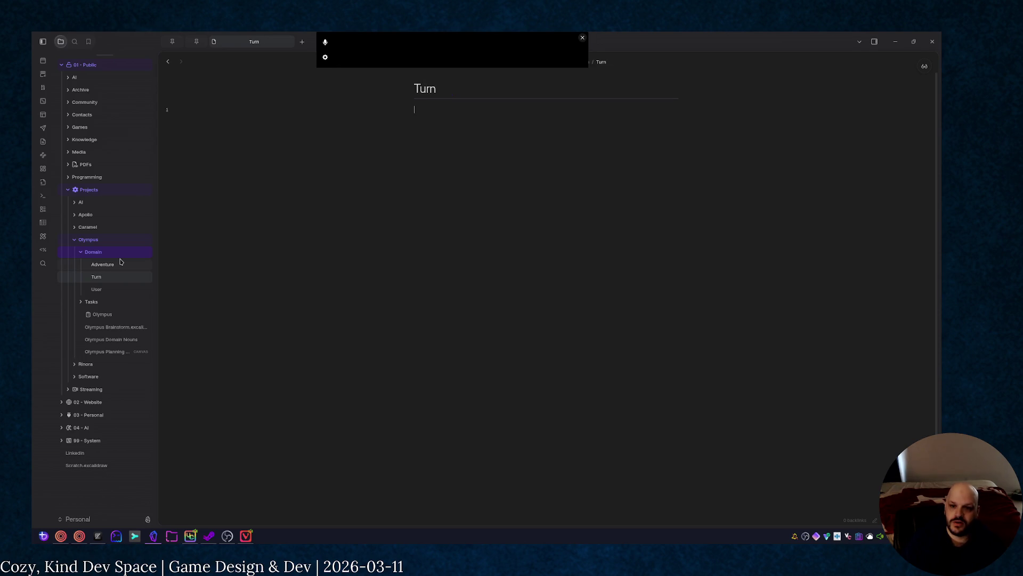
Step: In the Adventure note, write linked bullets: has a [[User]] who started it and has many [[Turn]]s
click(115, 266)
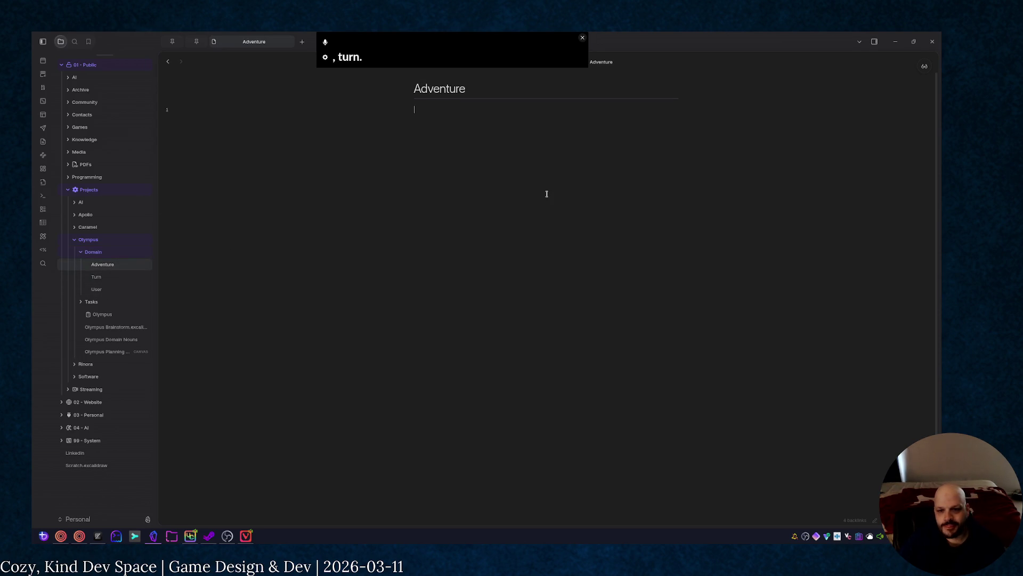
text(- Has)
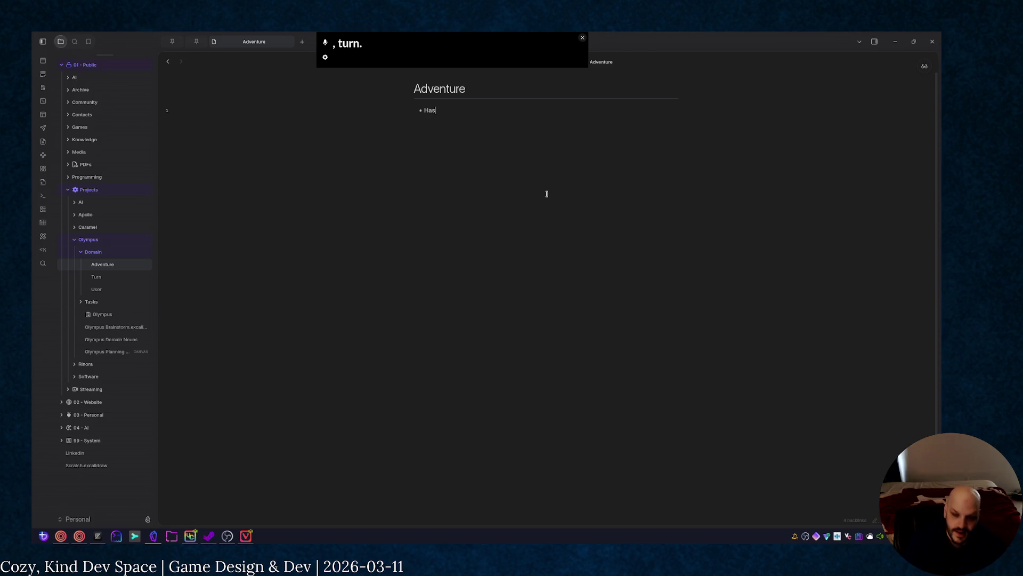
text( many [[T)
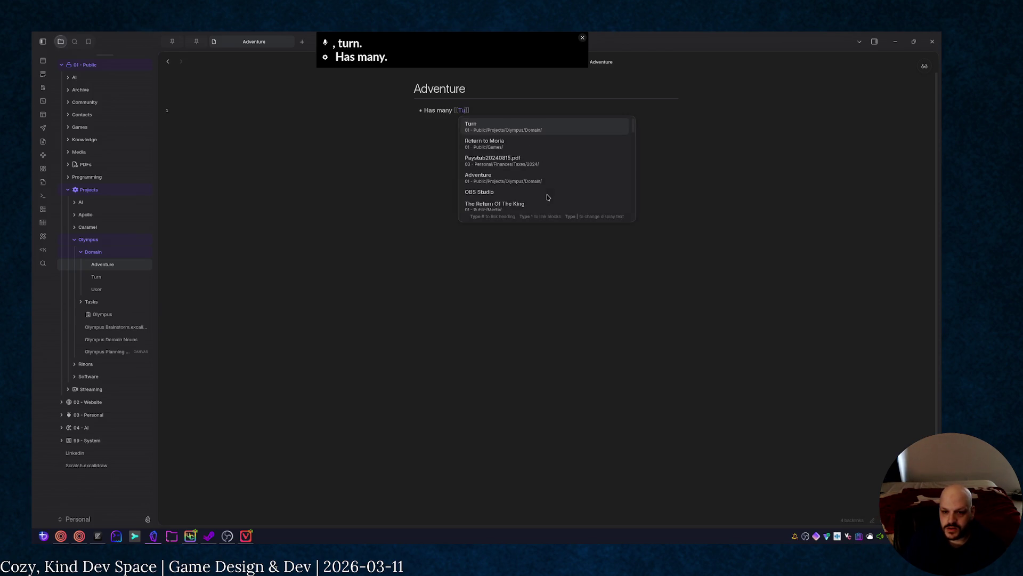
text(u)
key(Return)
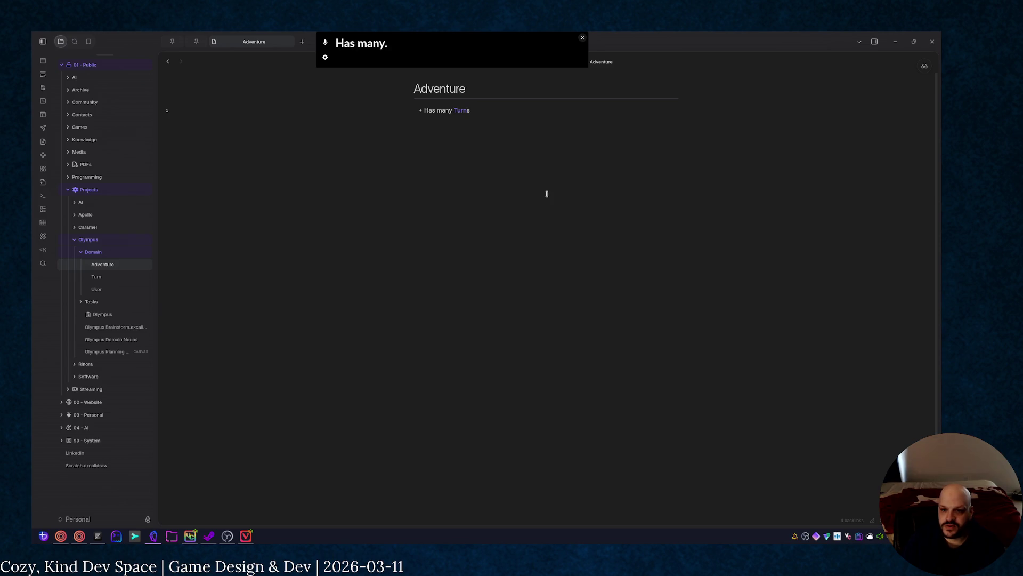
key(Return)
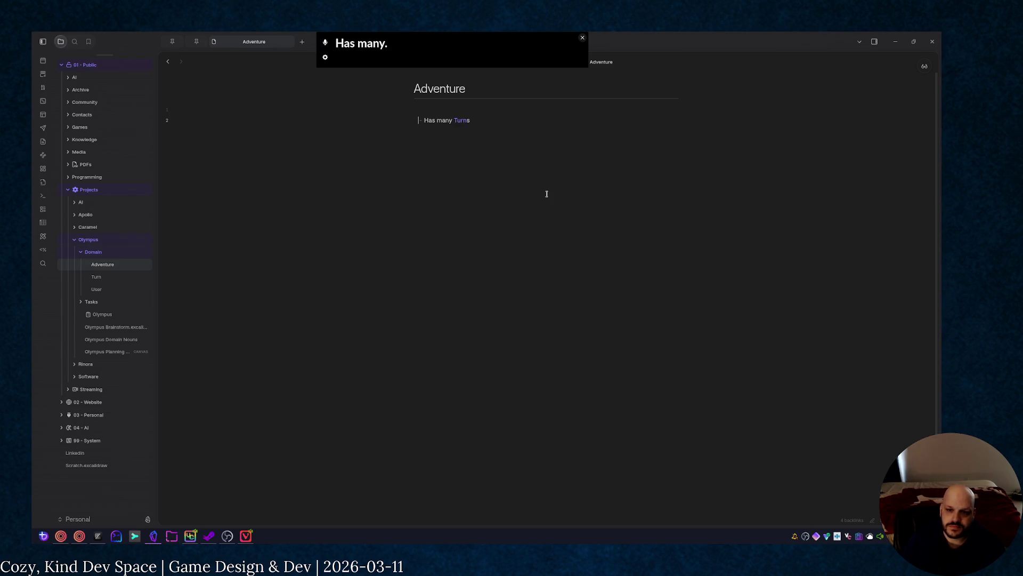
text(- )
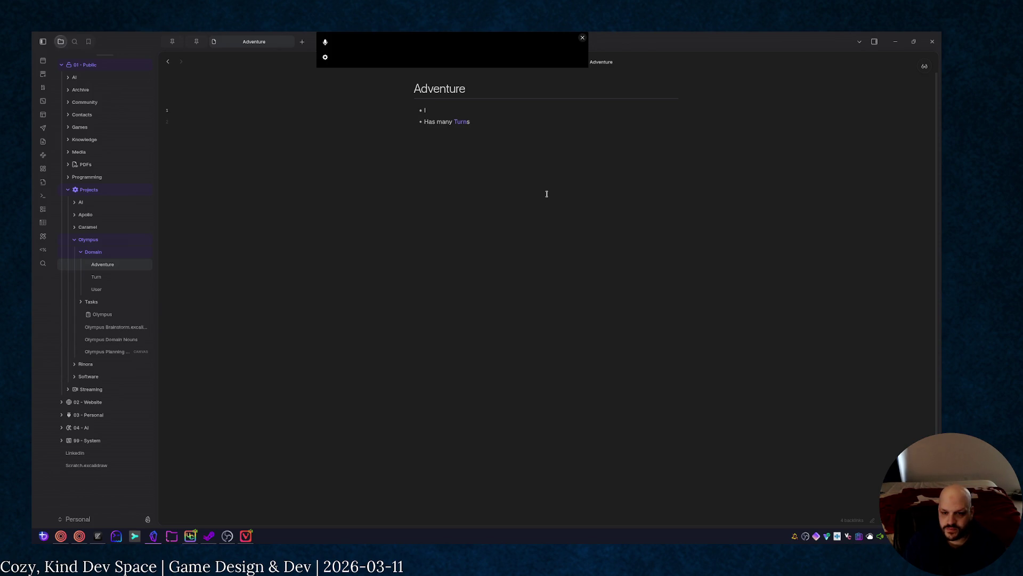
text(H)
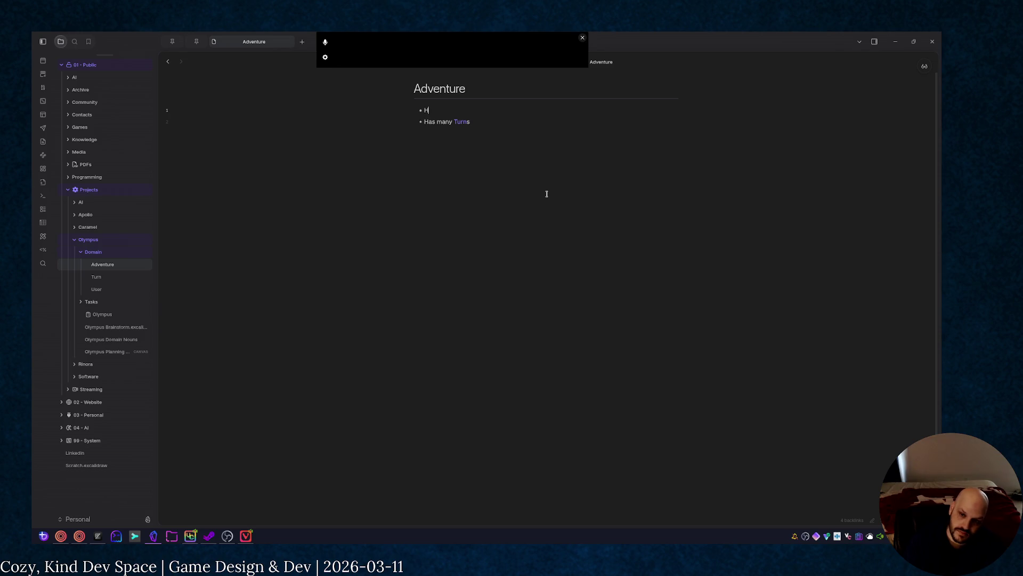
text(as a [[)
key(BackSpace)
key(BackSpace)
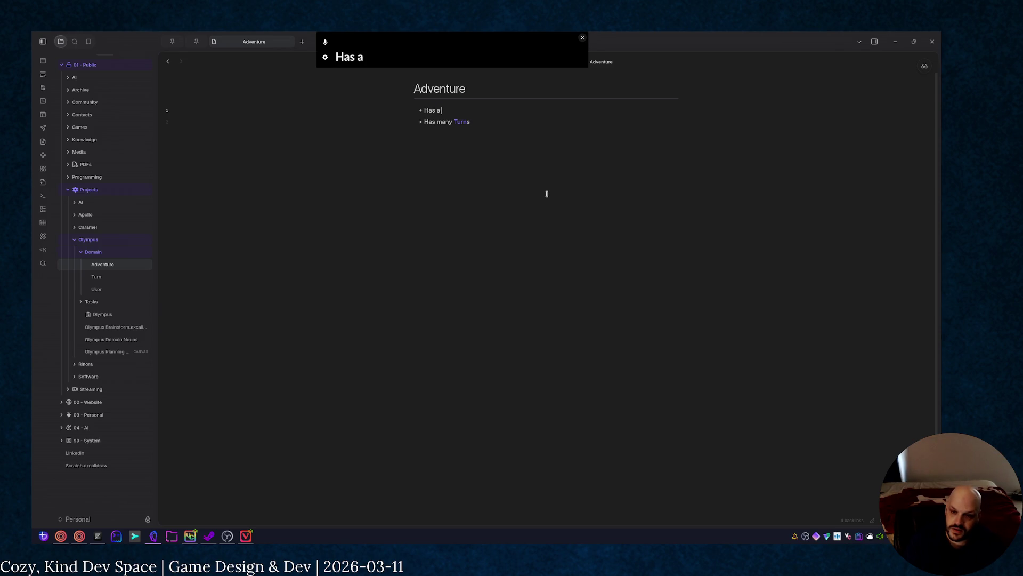
text([[)
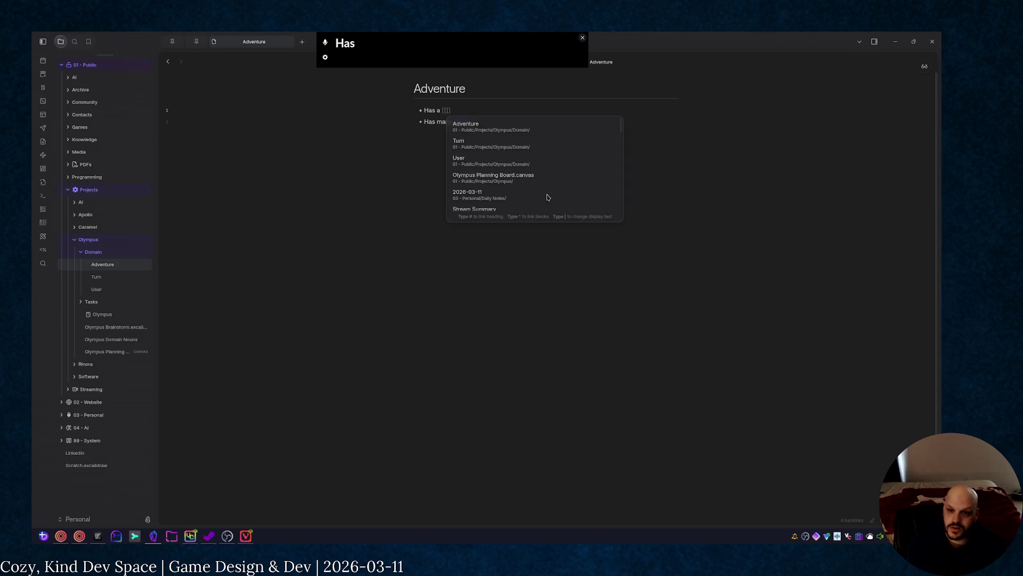
text(User)
key(Escape)
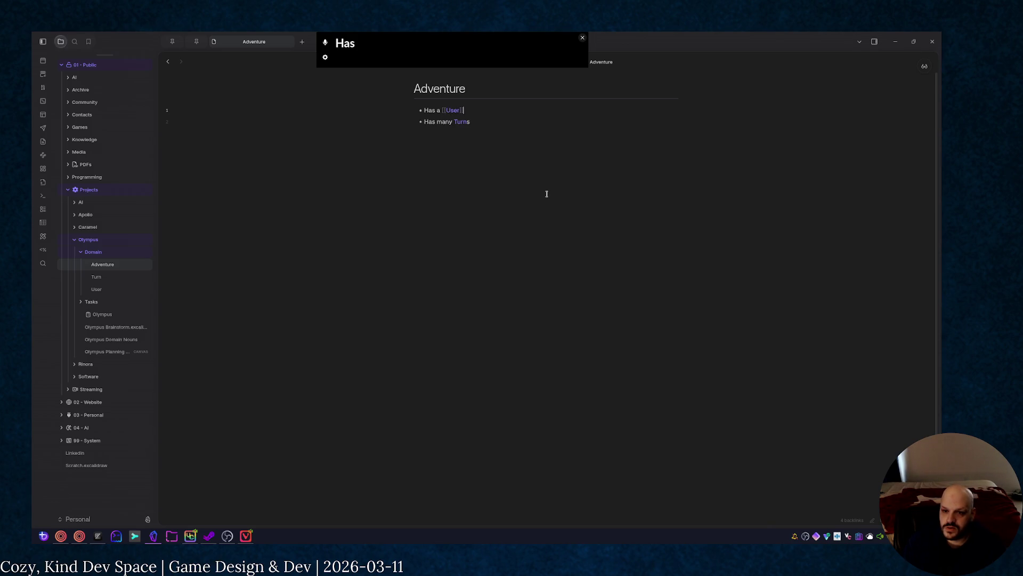
text(that st)
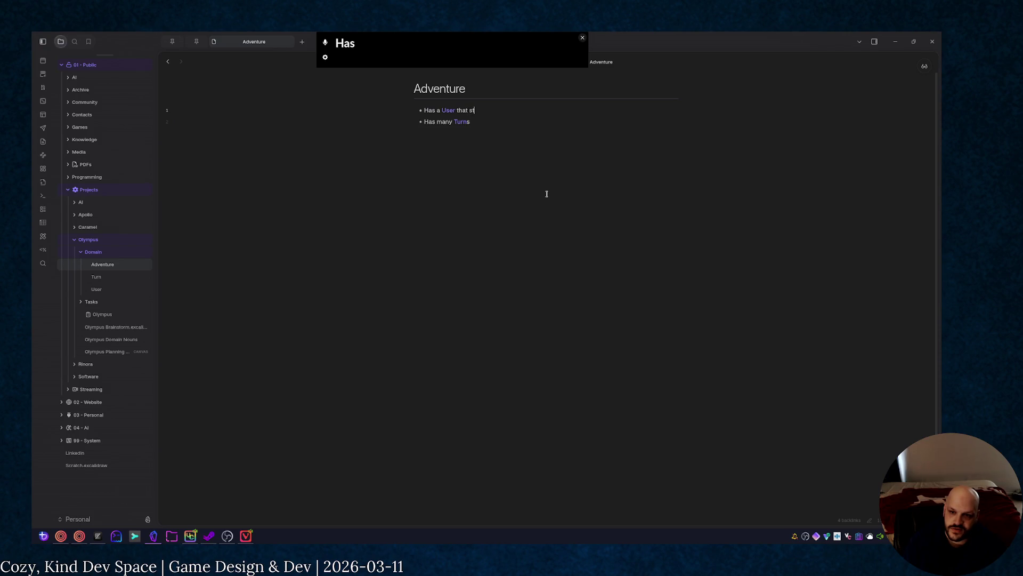
text( it)
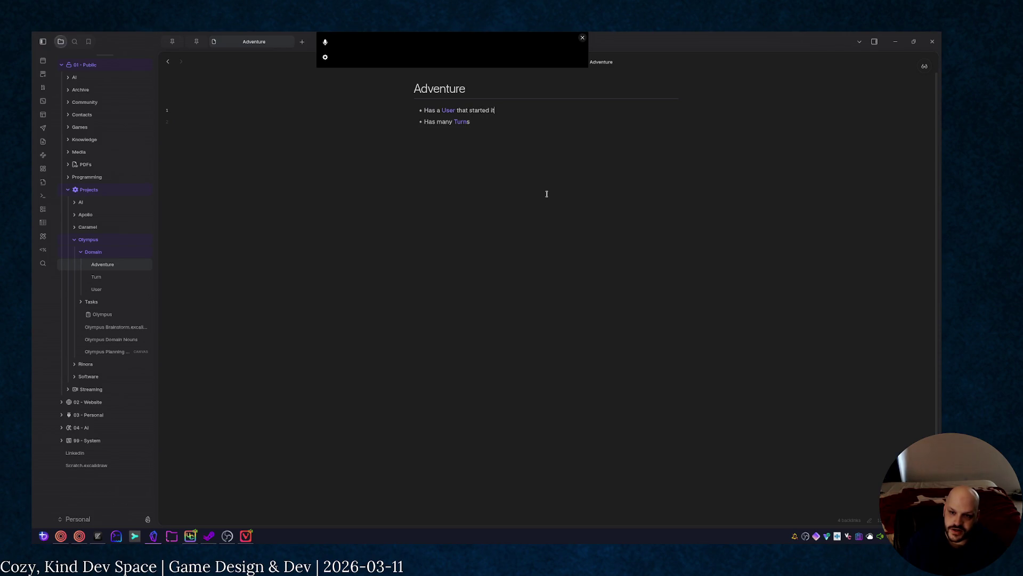
Step: Add a bullet 'Has a list of [[User]]s', accepting the User link suggestion
key(Return)
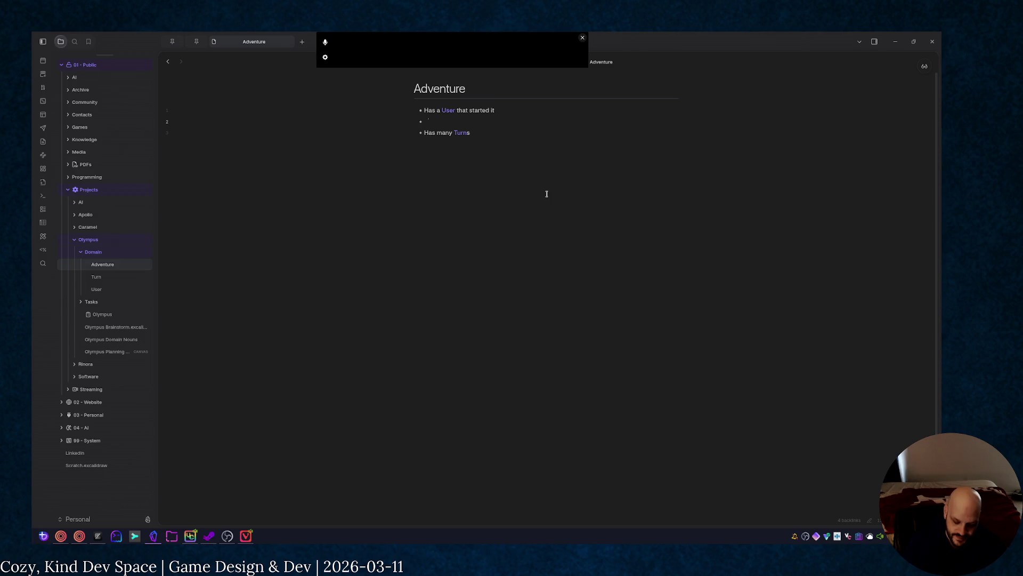
text(Has a )
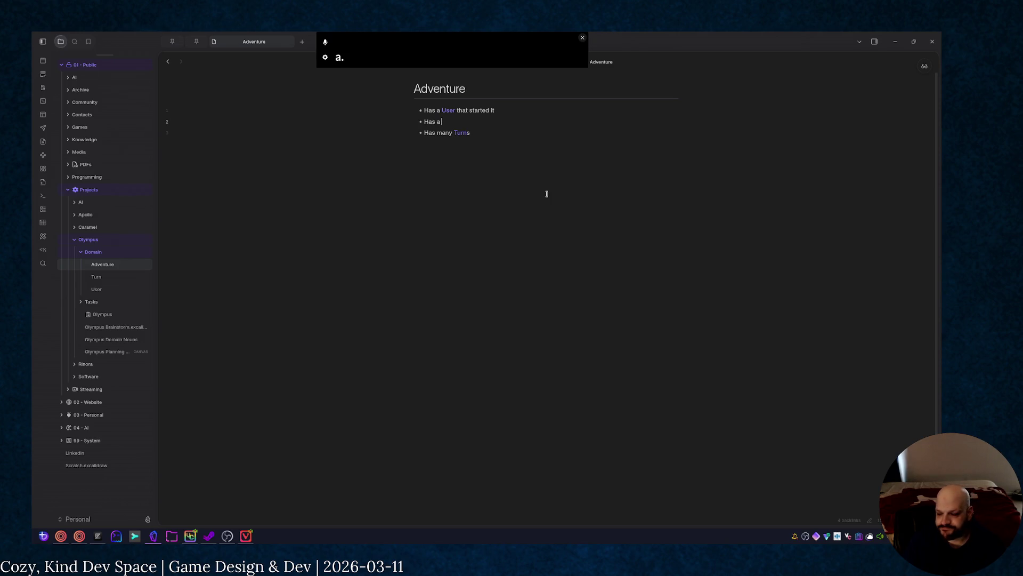
text(list of)
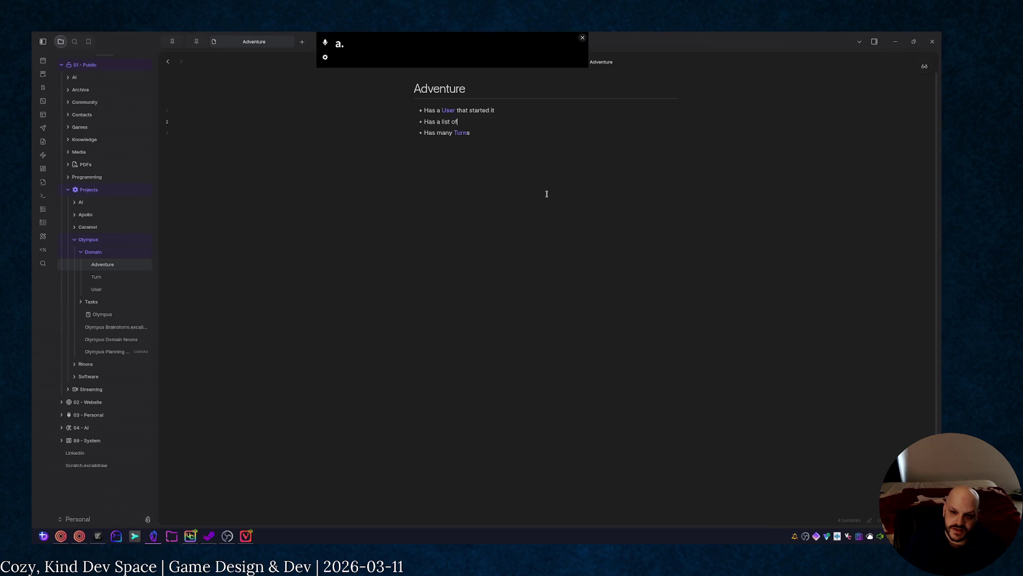
text( [[)
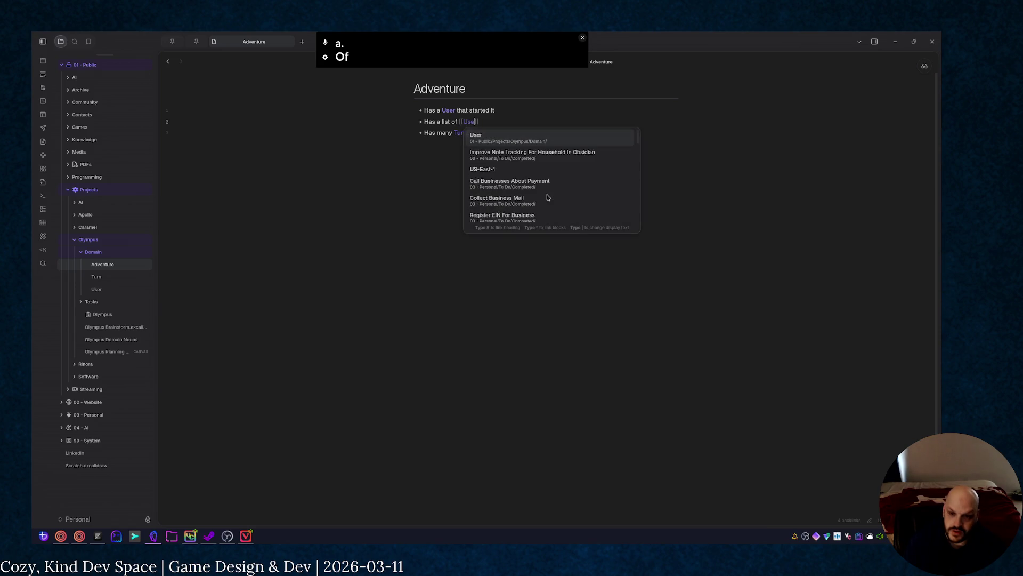
text(User)
key(Escape)
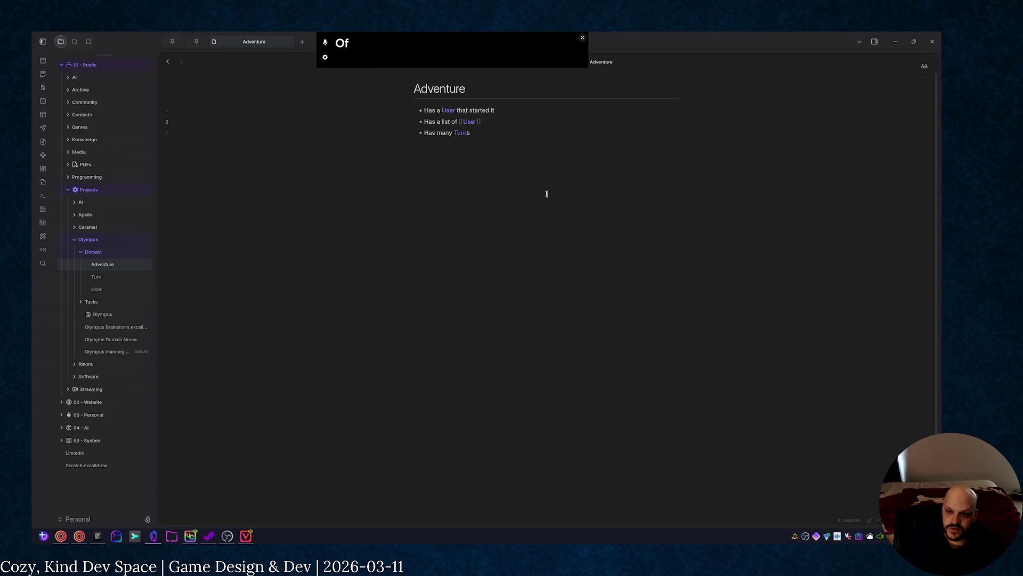
key(End)
text(s who)
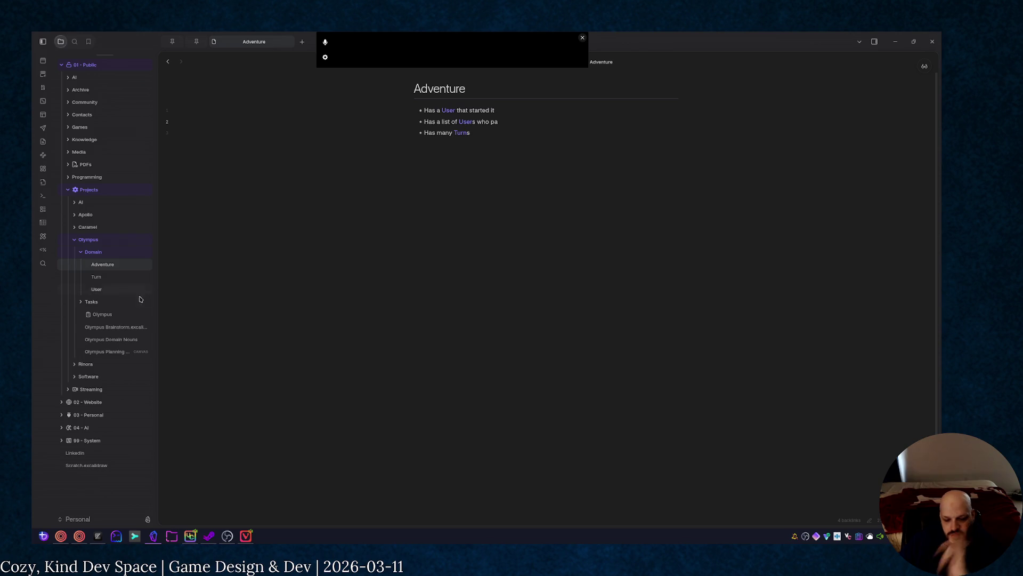
Step: From the Planning Board canvas, create a new note in the Domain folder
click(106, 352)
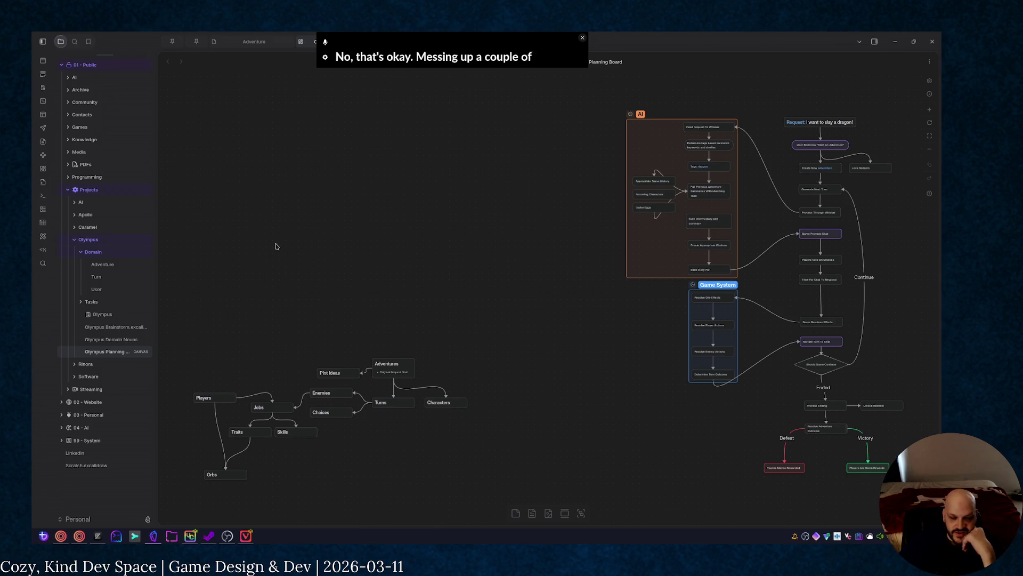
mouse_move(258, 273)
mouse_down()
mouse_move(319, 164)
mouse_move(274, 166)
mouse_up()
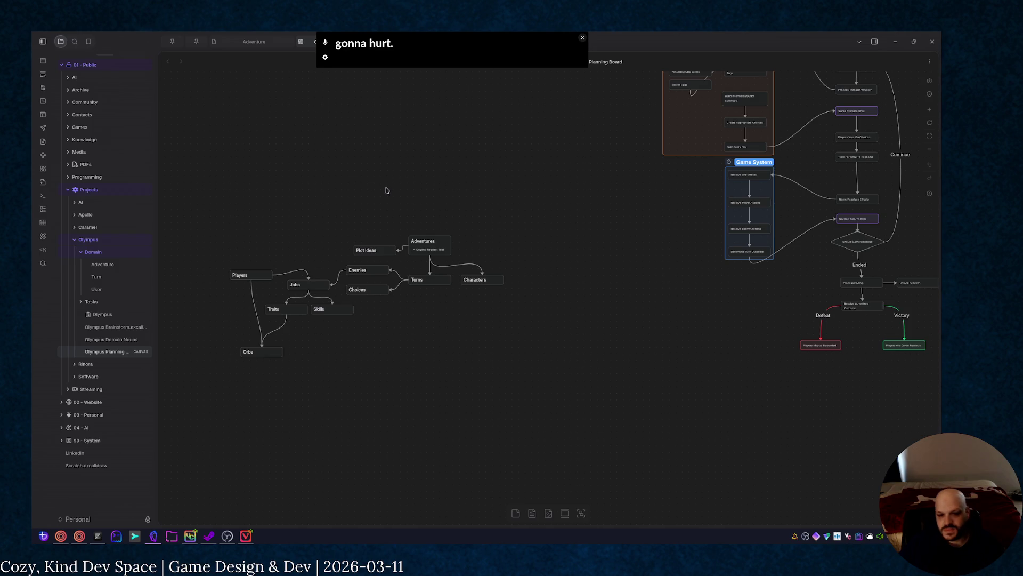
scroll(367, 214, up, 2)
scroll(304, 240, up, 2)
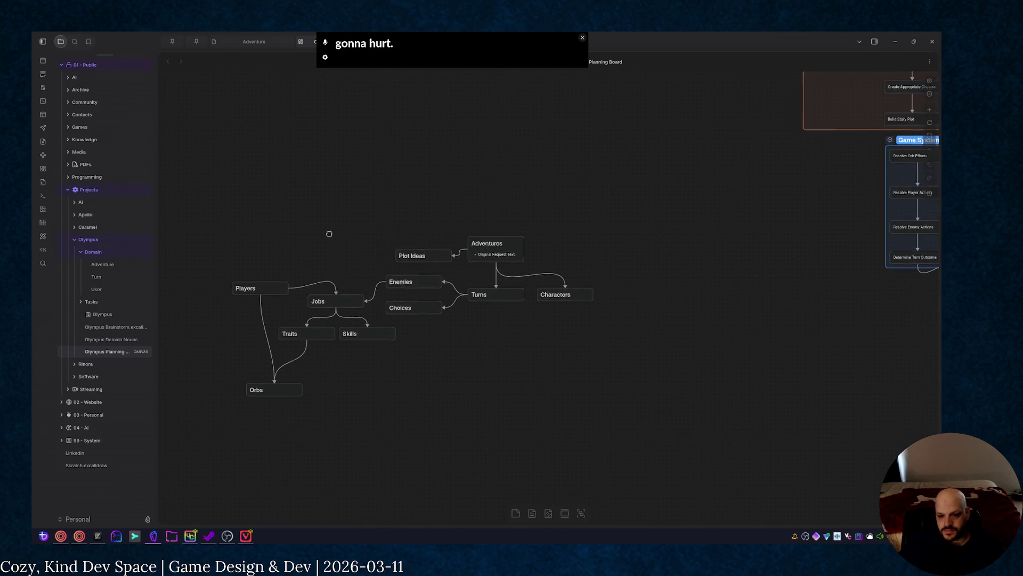
scroll(352, 234, up, 2)
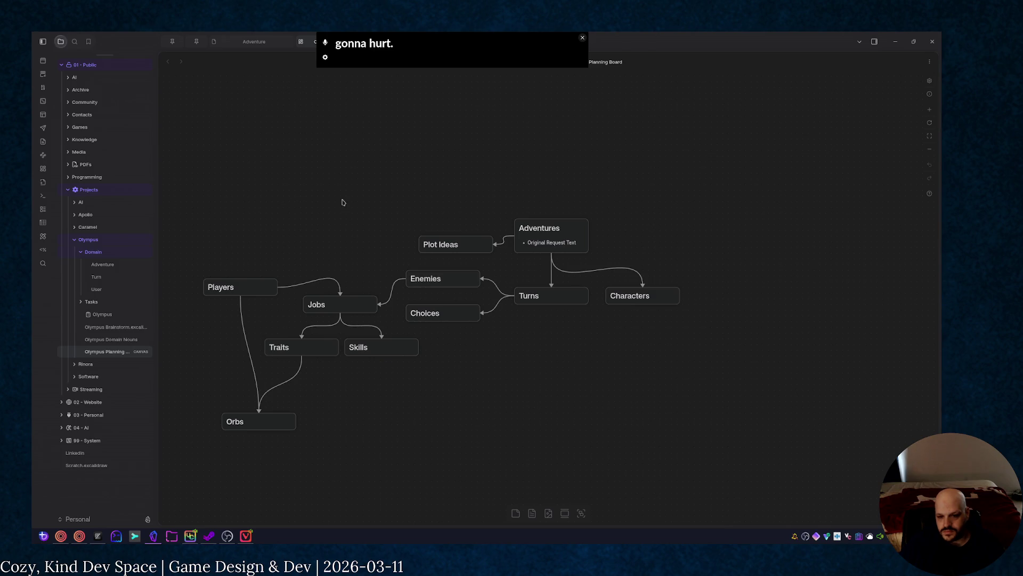
right_click(110, 252)
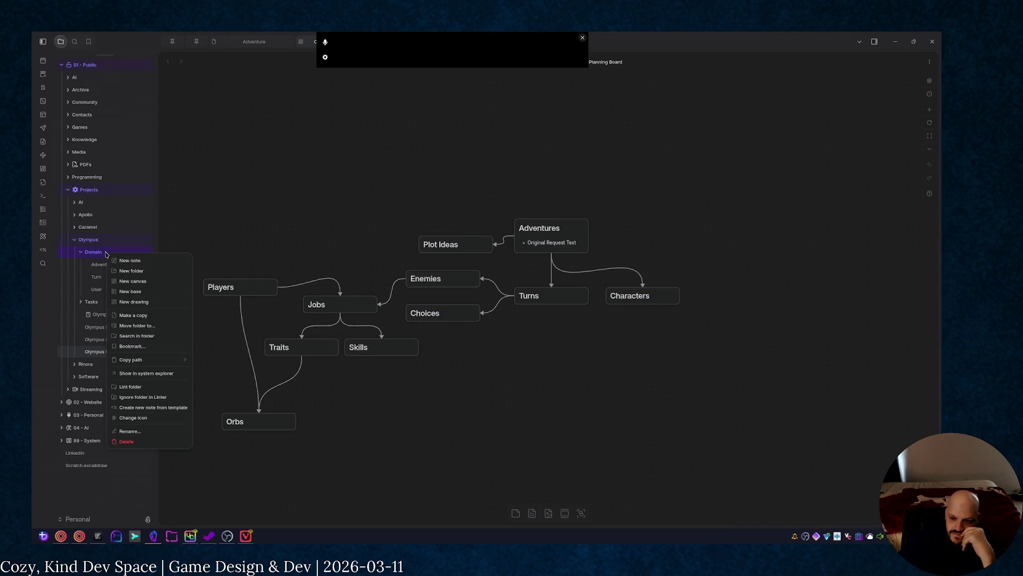
click(140, 261)
text(Ch)
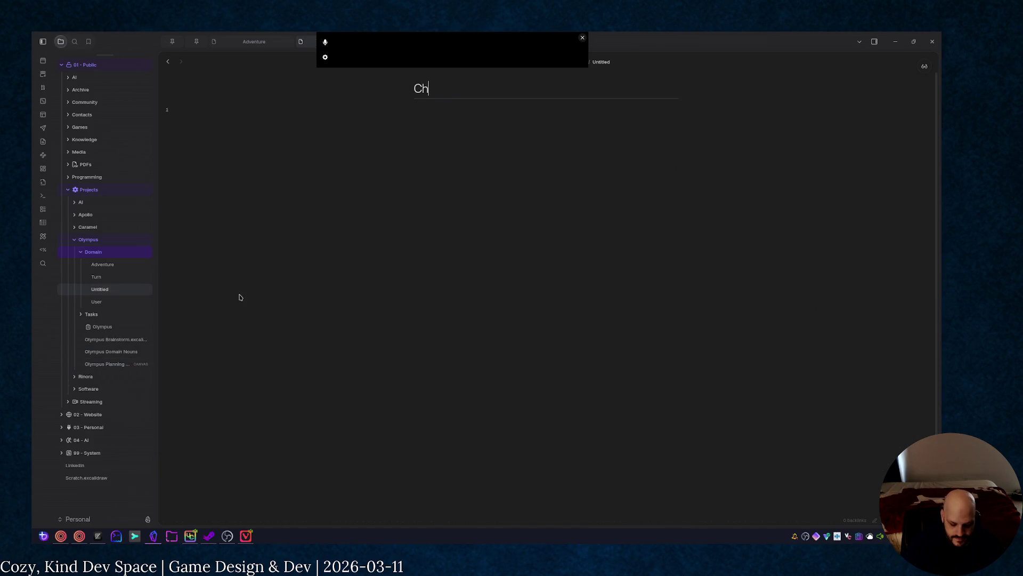
text(aracter)
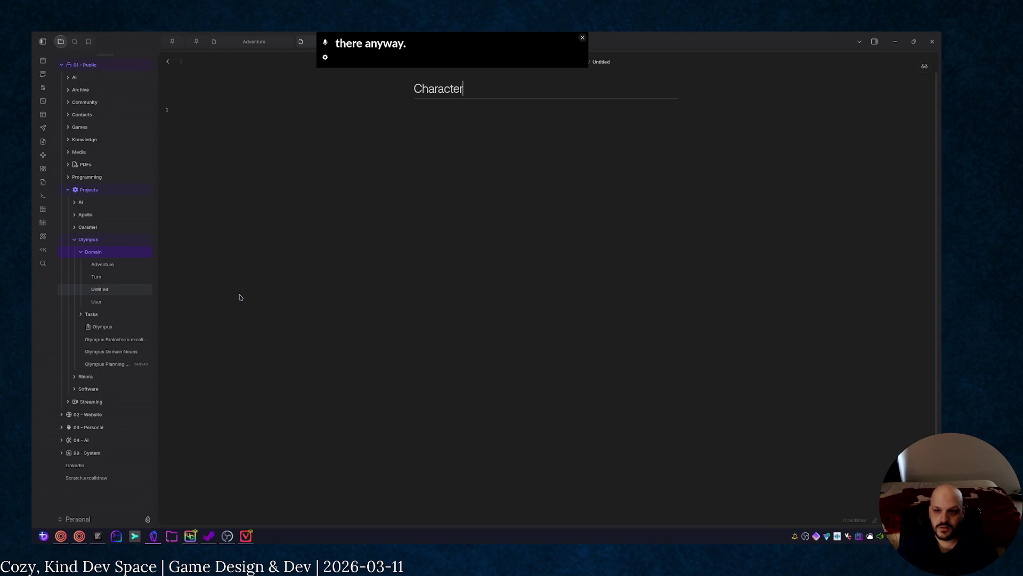
Step: Title the note Character and return to the Planning Board canvas
click(451, 213)
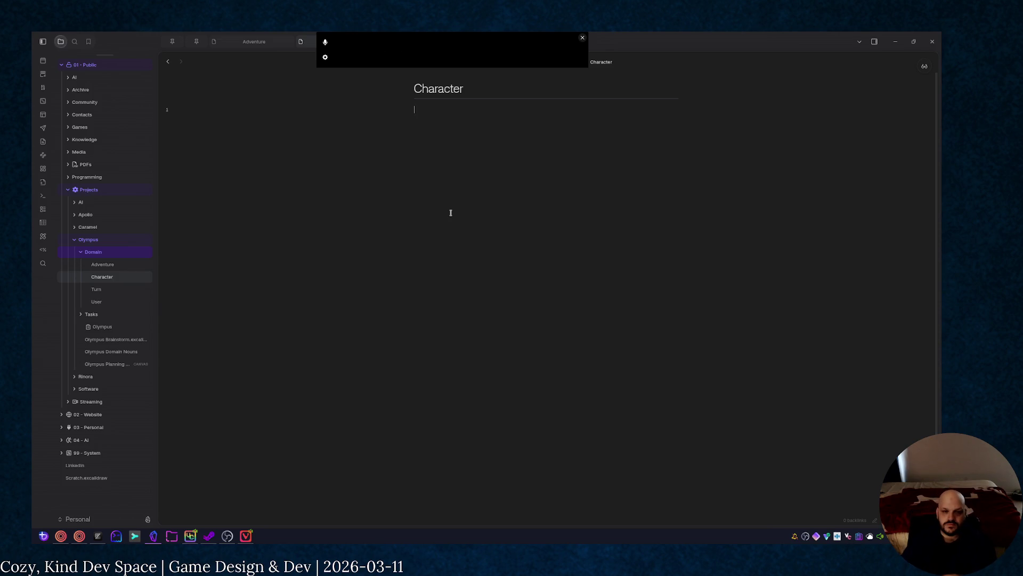
key(ctrl+alt+Left)
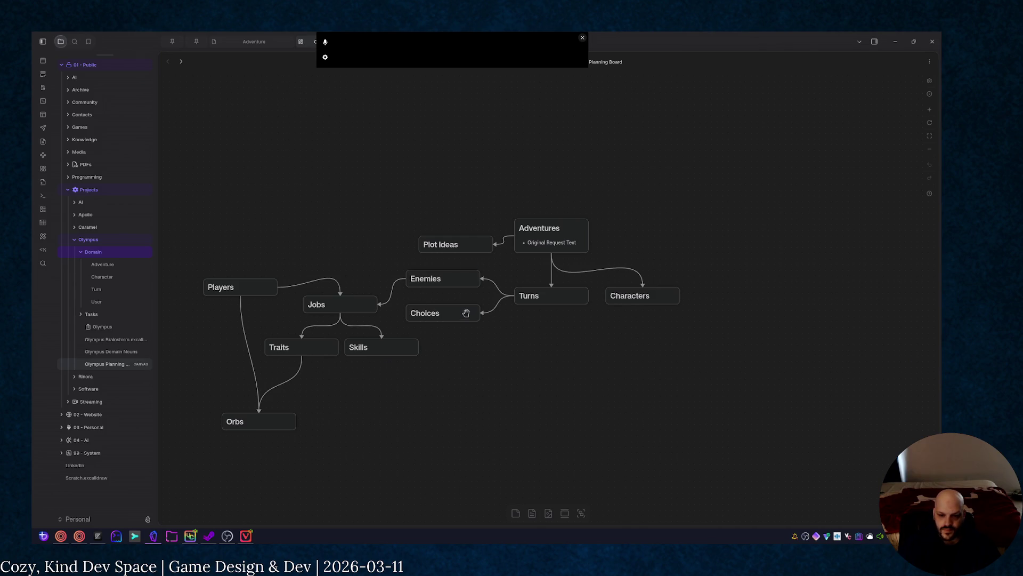
Step: Create Choice and Enemy notes in the Domain folder, returning to the canvas between them
right_click(99, 253)
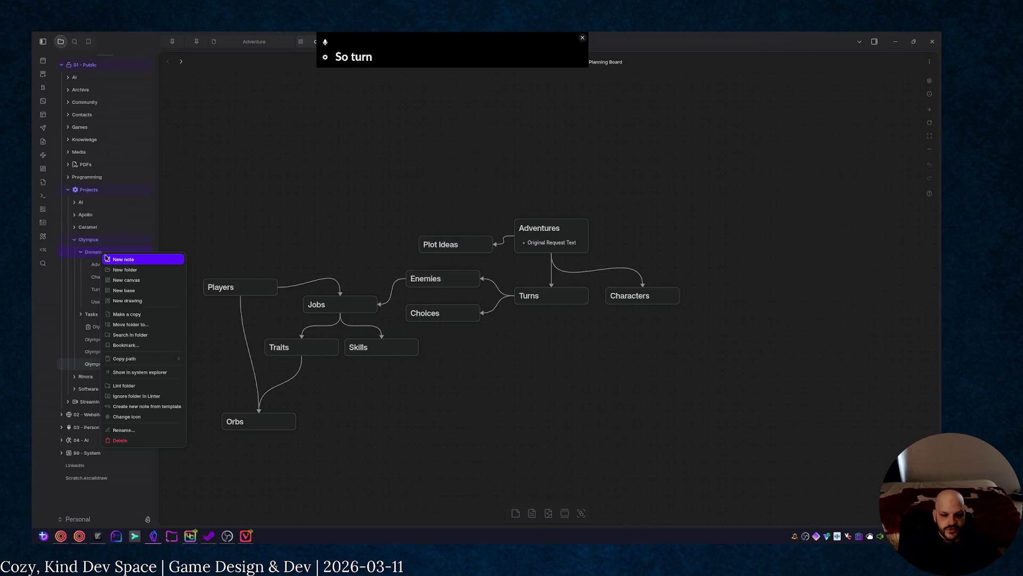
click(104, 258)
text(Choice)
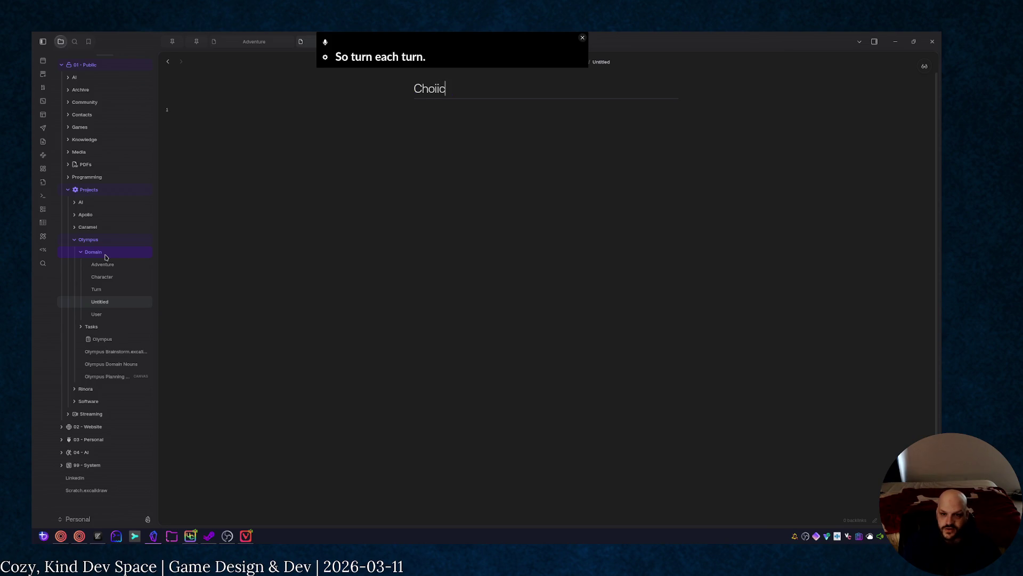
key(Return)
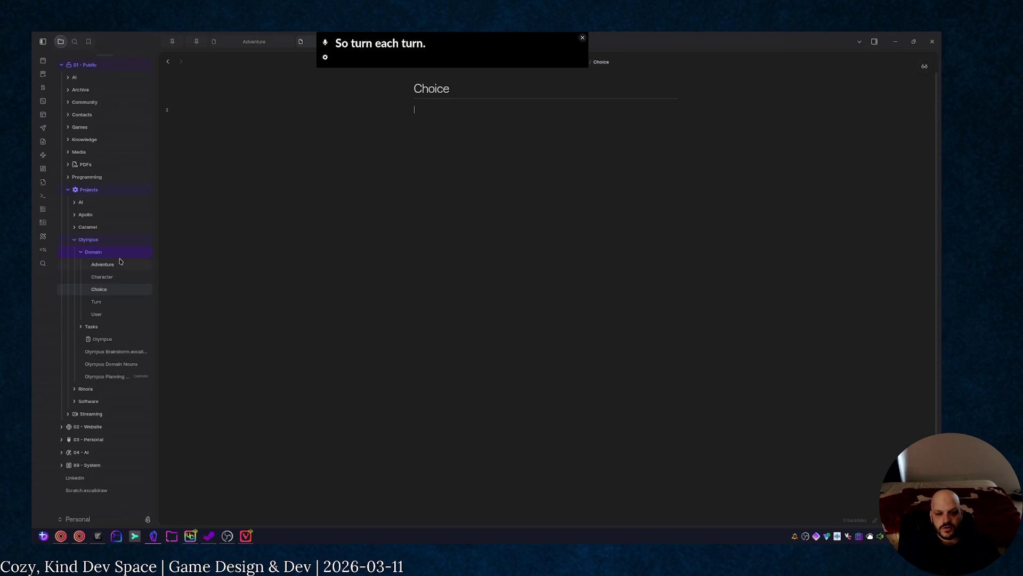
click(108, 376)
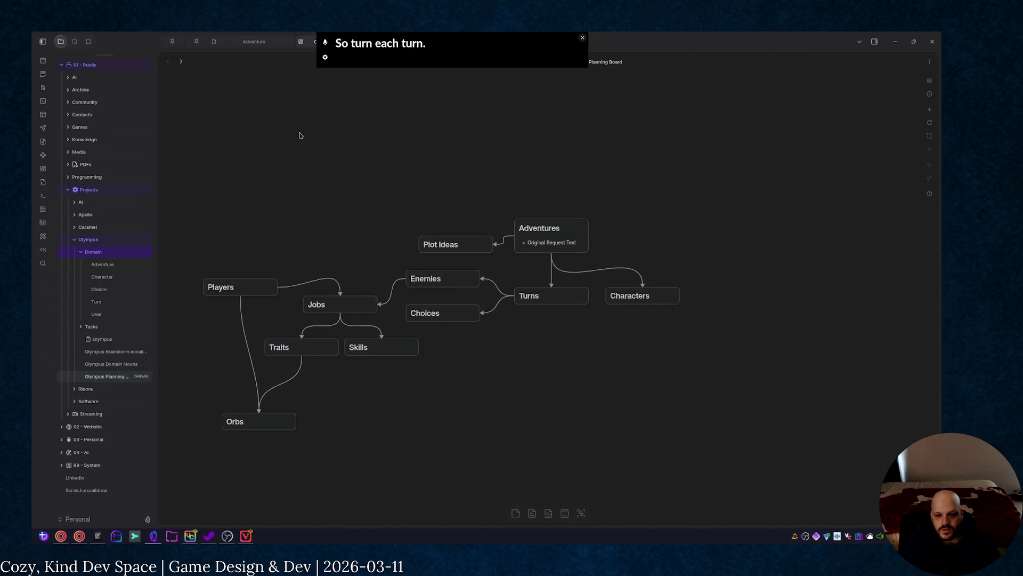
right_click(94, 253)
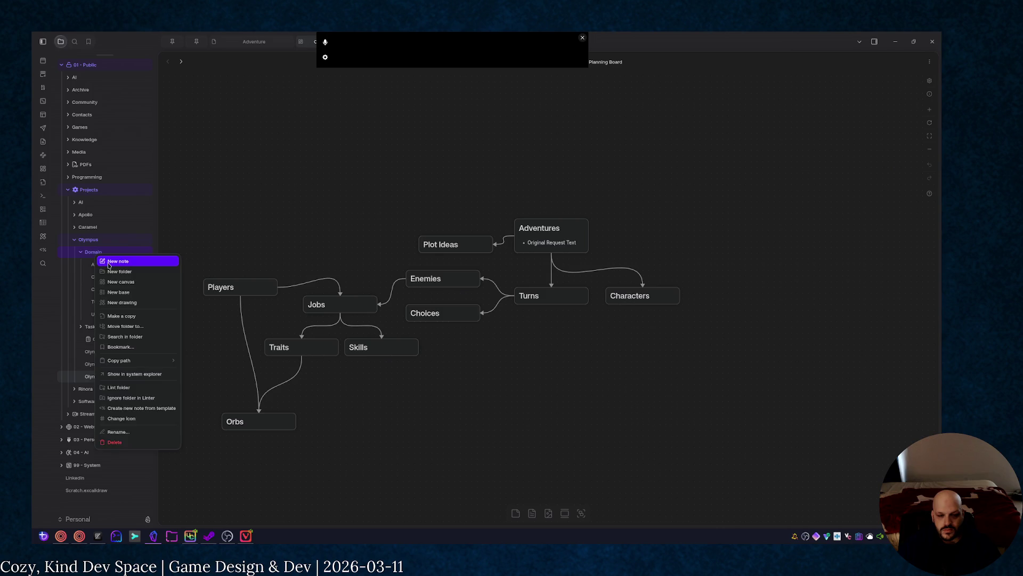
click(109, 262)
text(E)
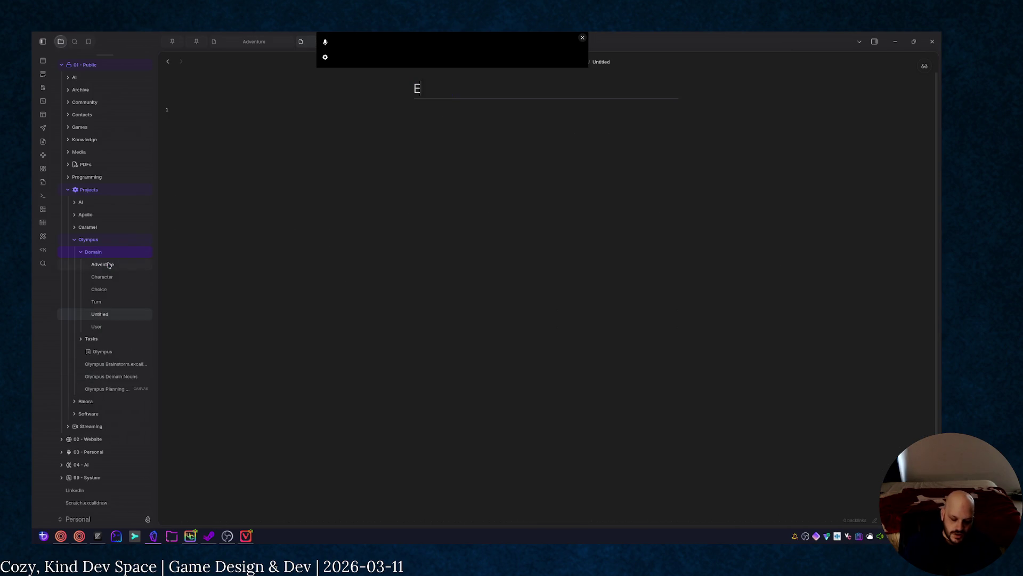
text(nemy)
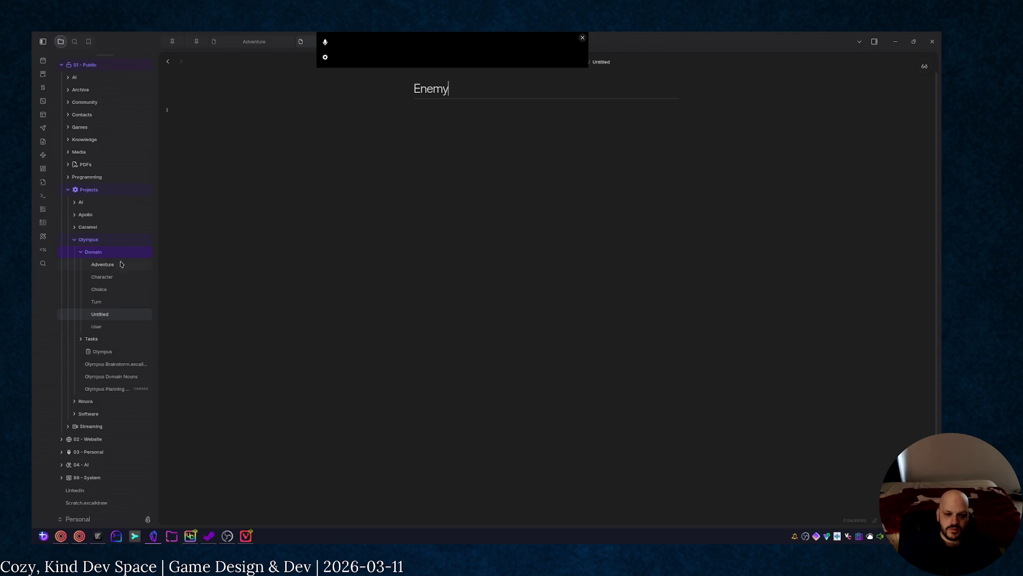
key(Return)
key(ctrl+alt+Left)
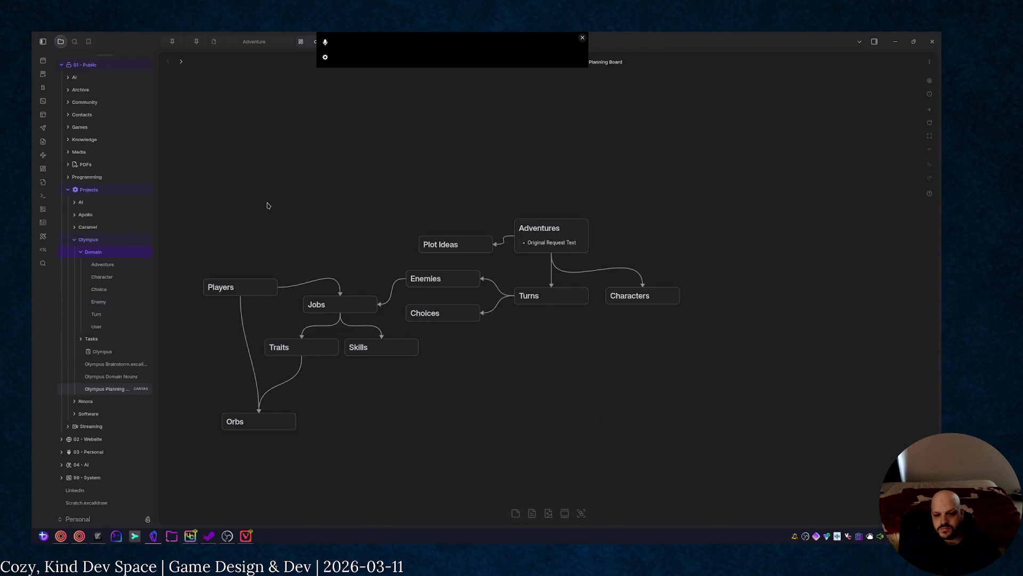
Step: Create Job and Skills notes in Domain, then bring up the Adventure note
right_click(124, 259)
click(123, 264)
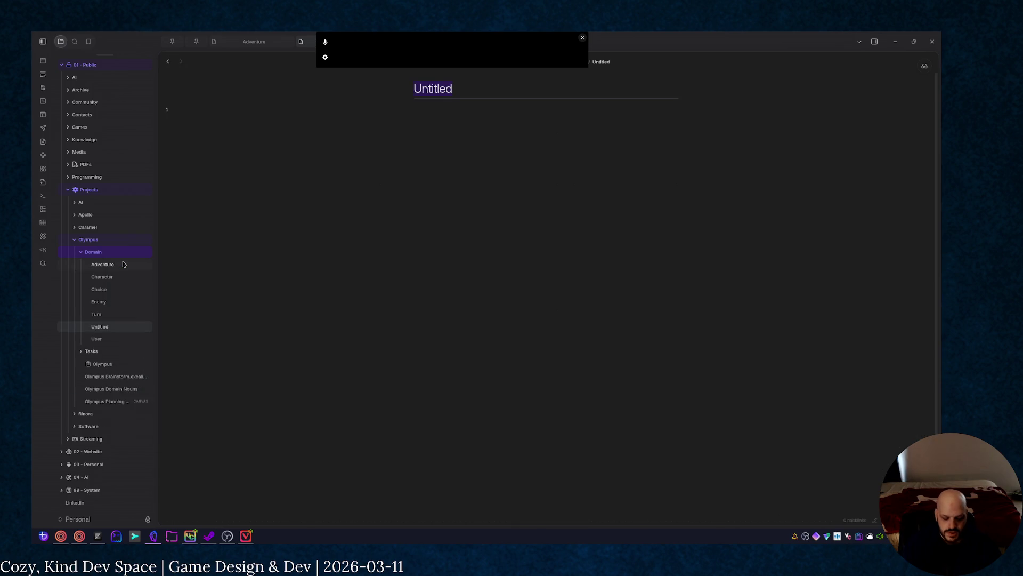
text(Job)
key(Return)
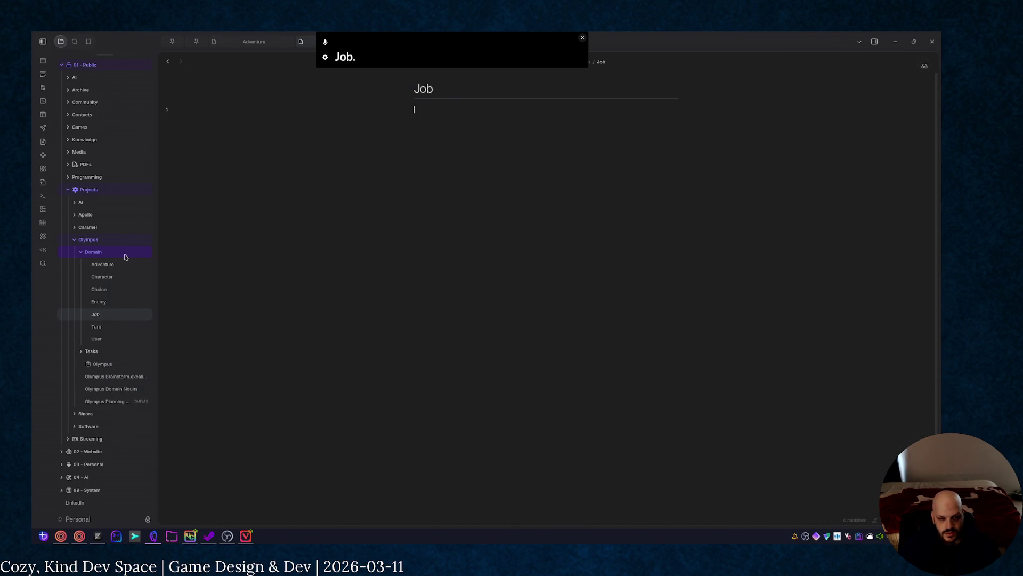
right_click(126, 256)
click(128, 261)
text(Skills)
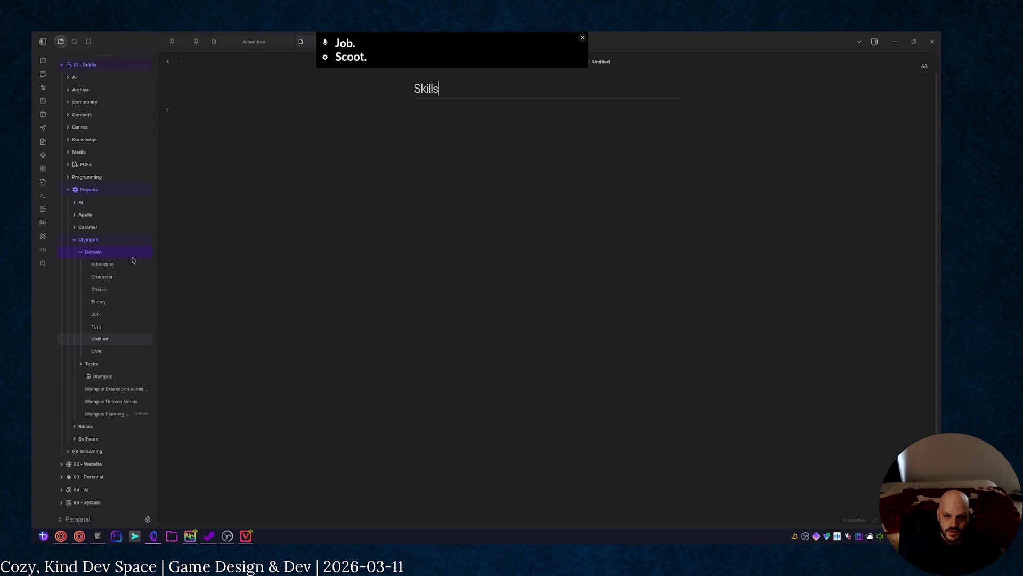
key(Return)
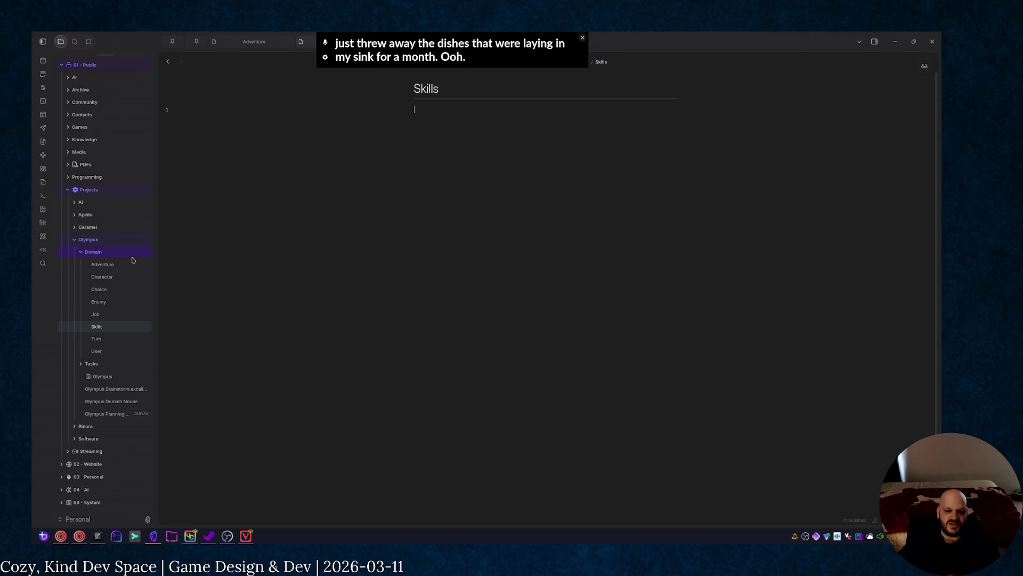
click(125, 265)
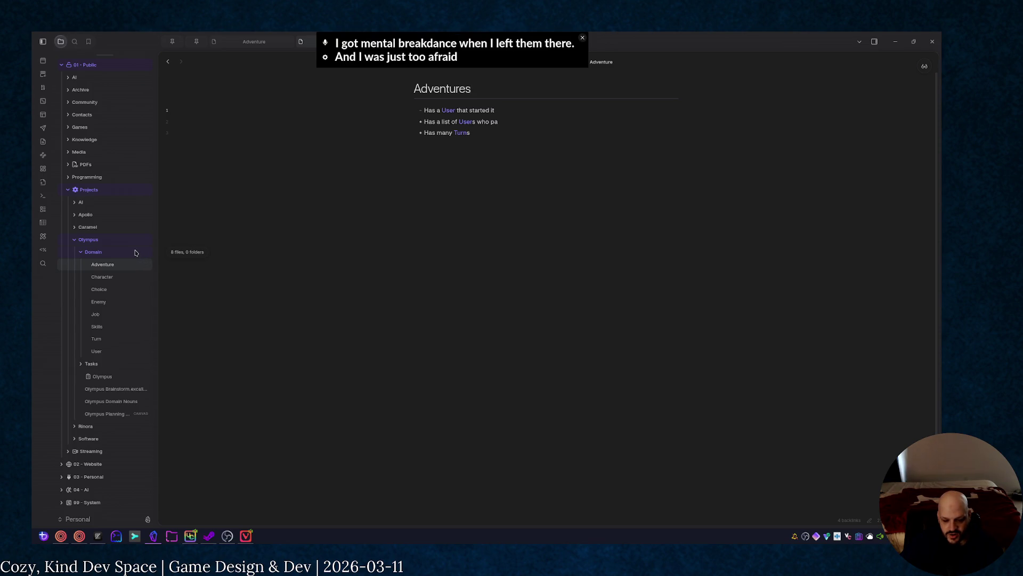
Step: Pluralize the Character, Choice and Enemy notes (Enemy becomes Enemies)
click(103, 276)
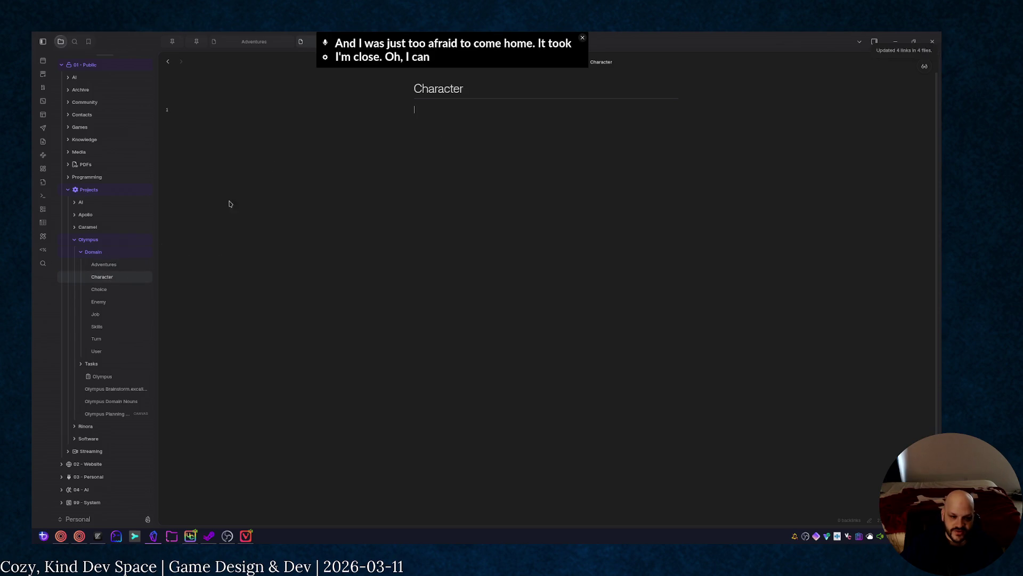
text(s)
click(98, 301)
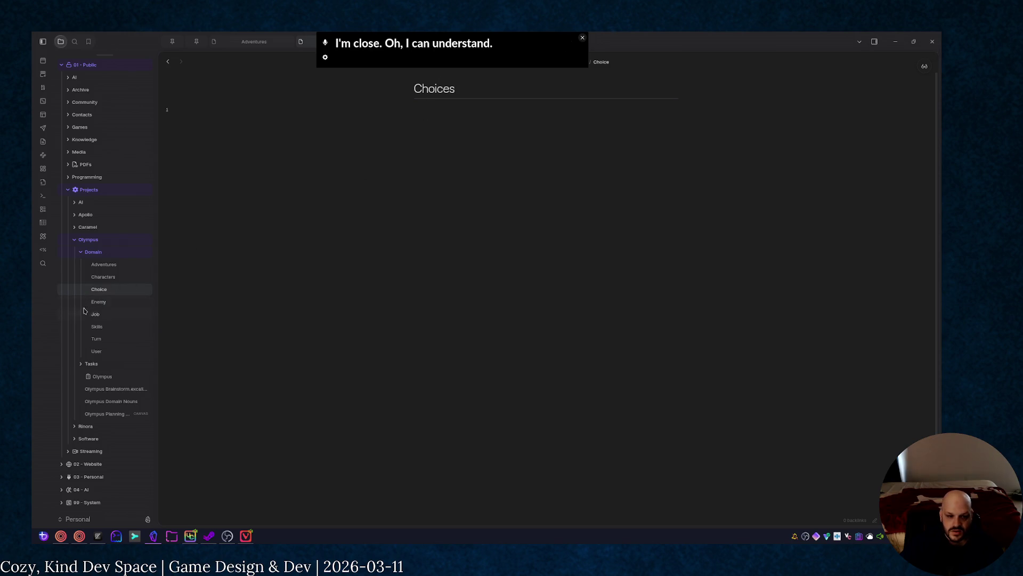
click(99, 302)
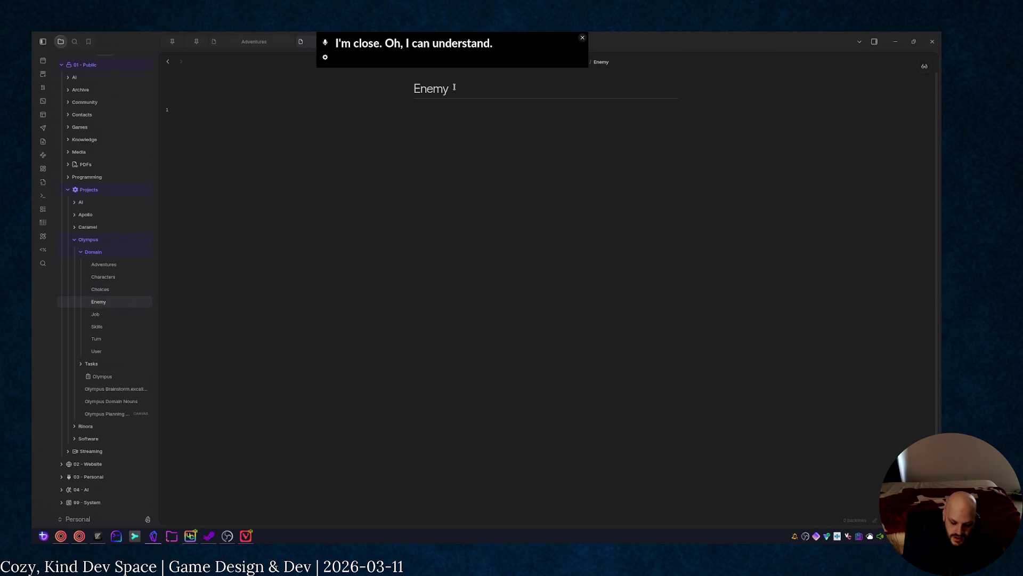
key(BackSpace)
text(ies)
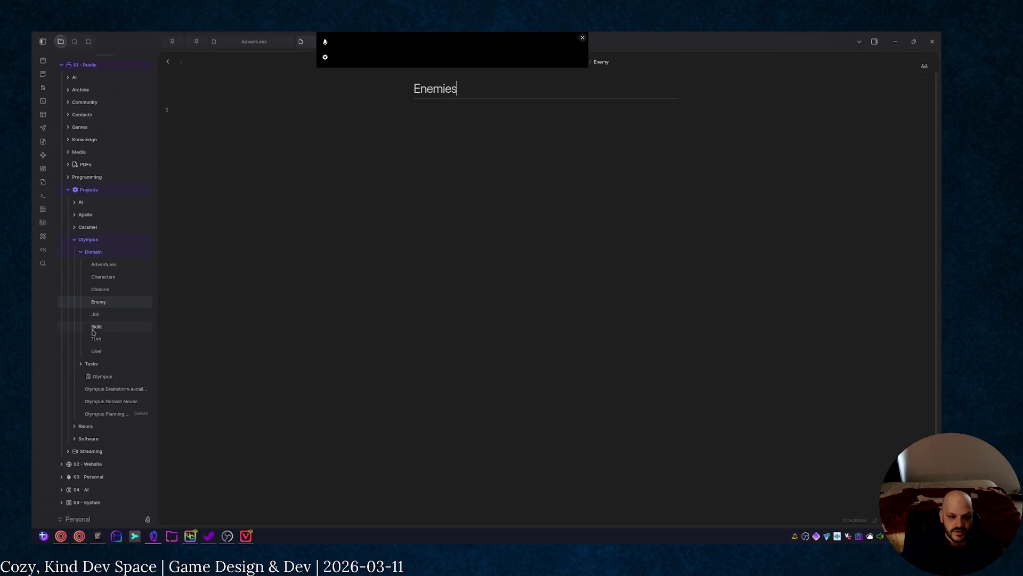
click(96, 315)
text(s)
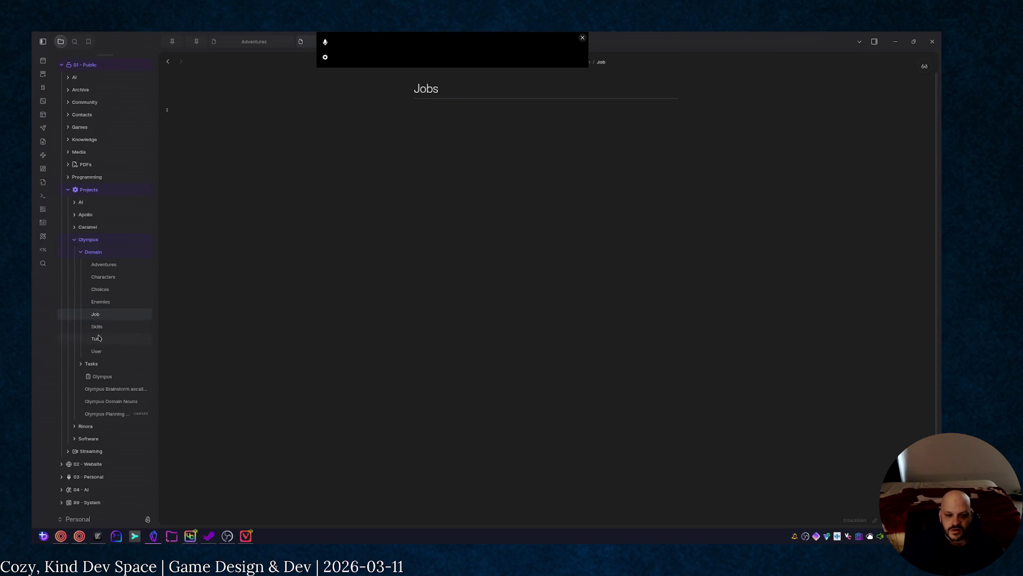
Step: Rename Job and Turn to Jobs and Turns, then check the Turns link in Adventures
click(96, 327)
text(s)
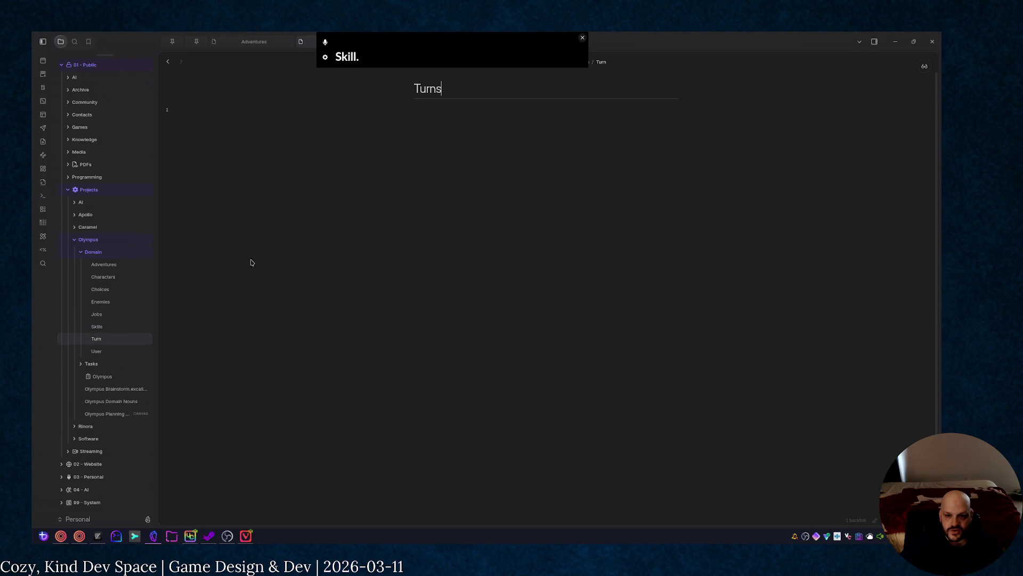
key(alt+Down)
text(sers)
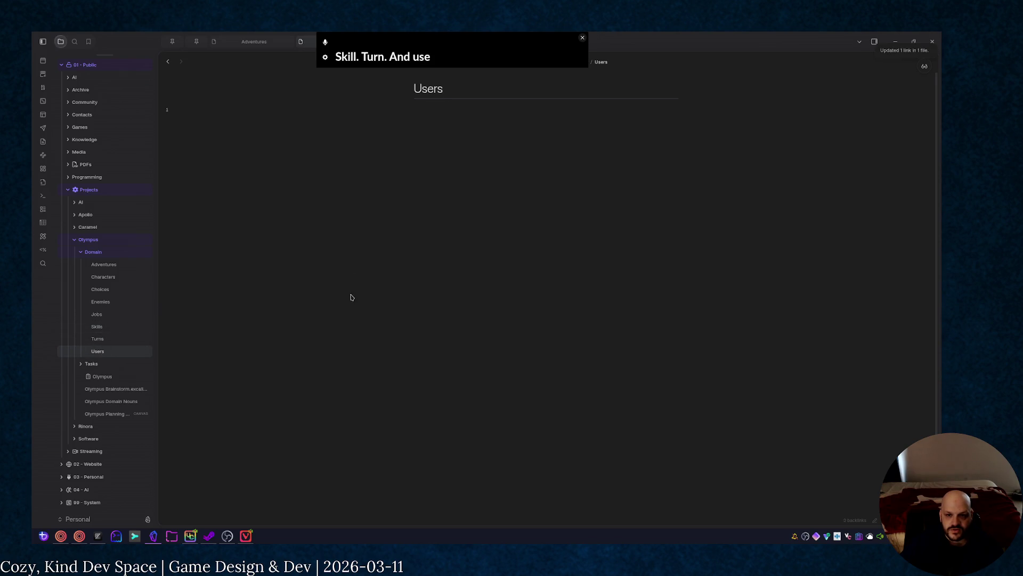
click(115, 265)
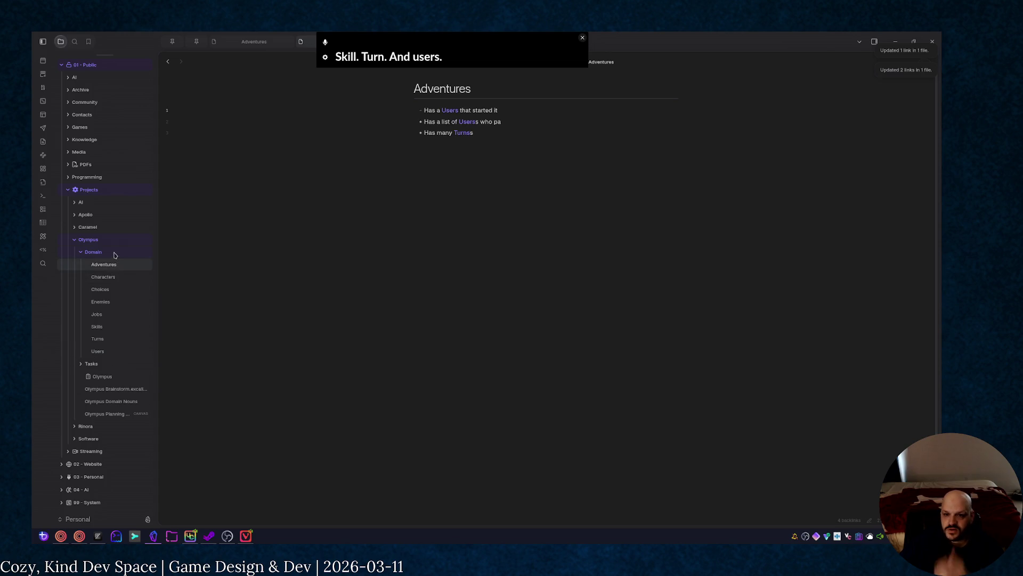
click(491, 131)
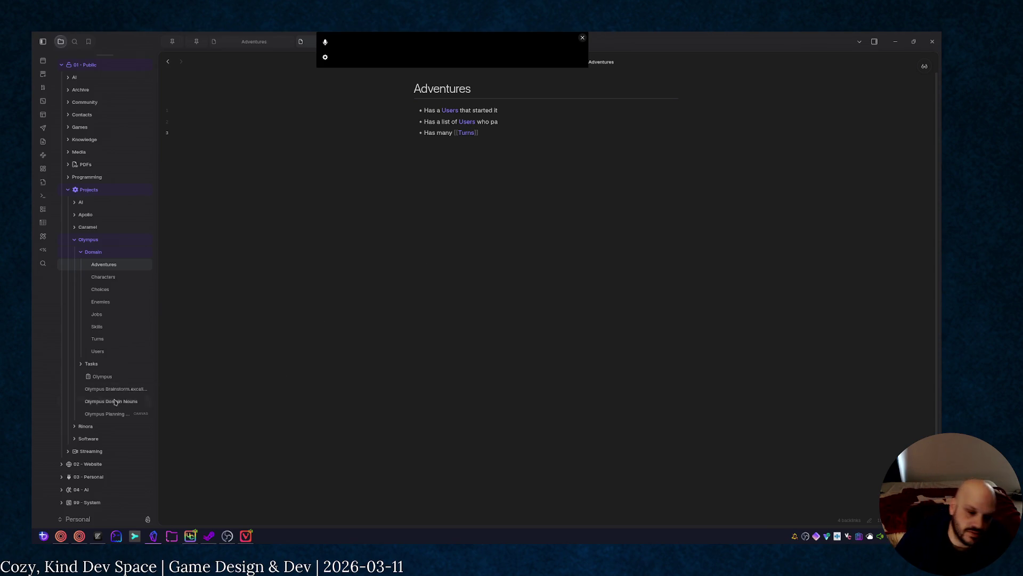
Step: Switch to the Olympus Planning Board canvas from the sidebar
click(102, 415)
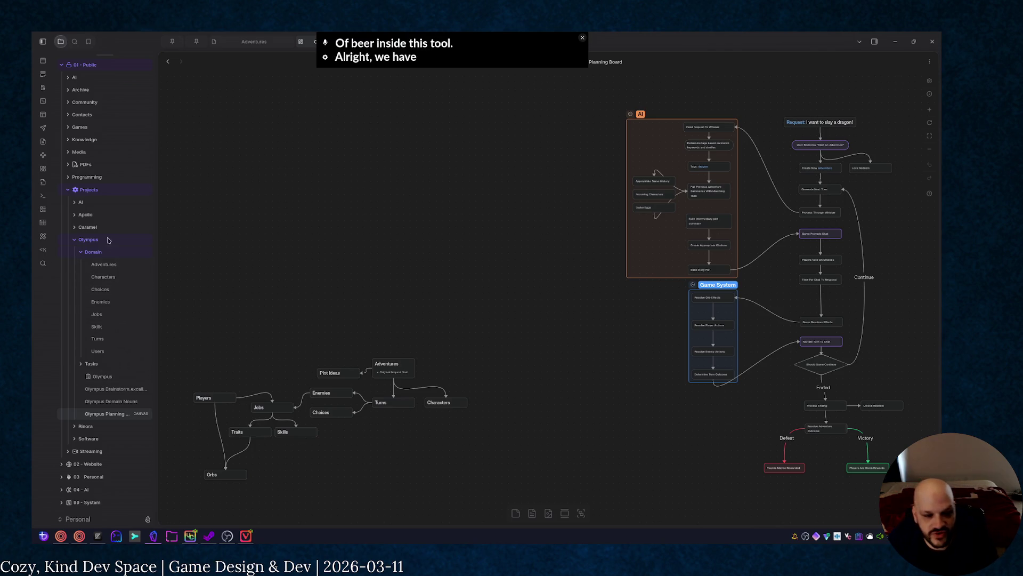
Step: Create Traits and Orbs notes in the Domain folder and return to the canvas
right_click(103, 253)
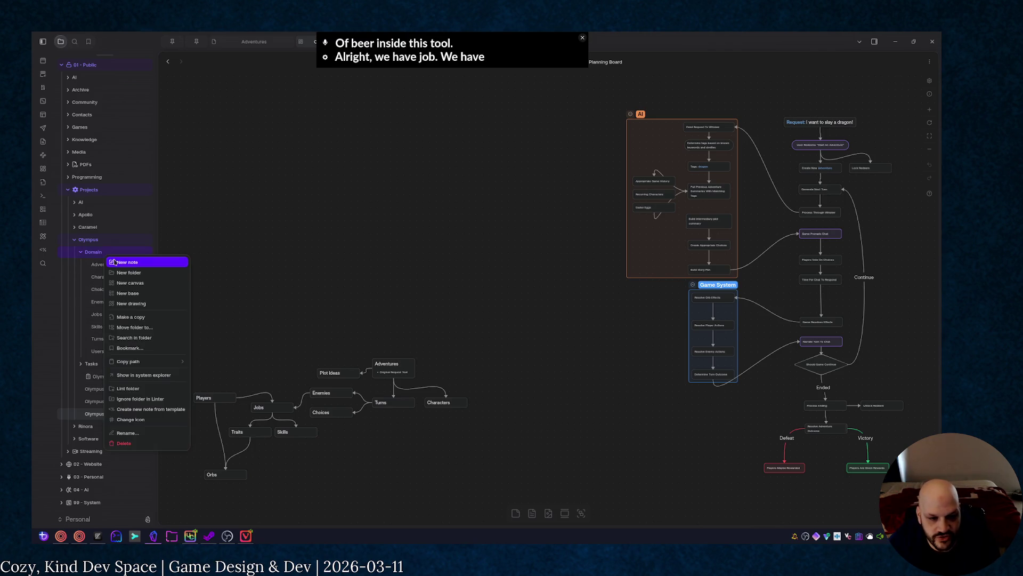
click(113, 260)
text(Traits)
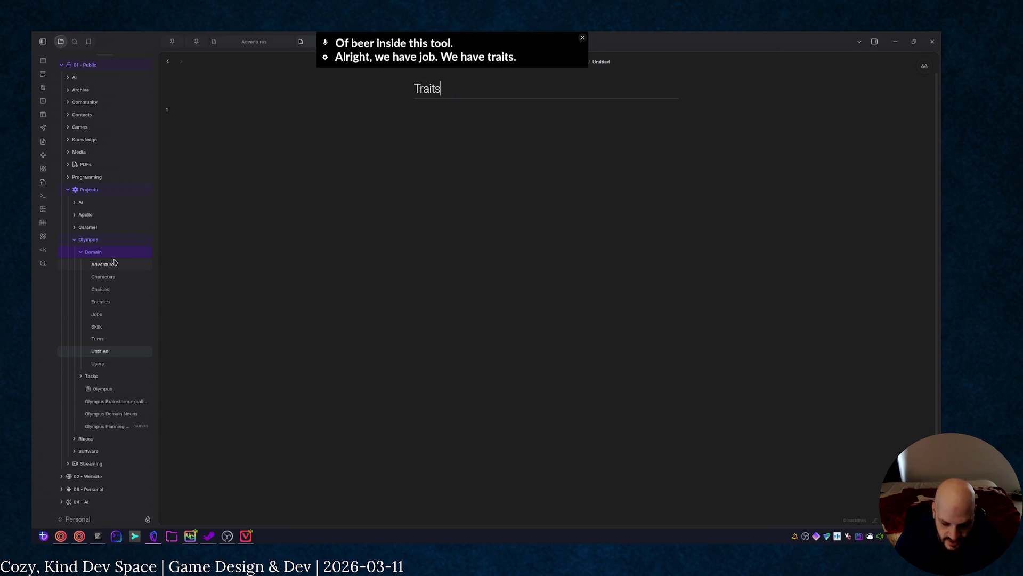
key(Return)
right_click(100, 252)
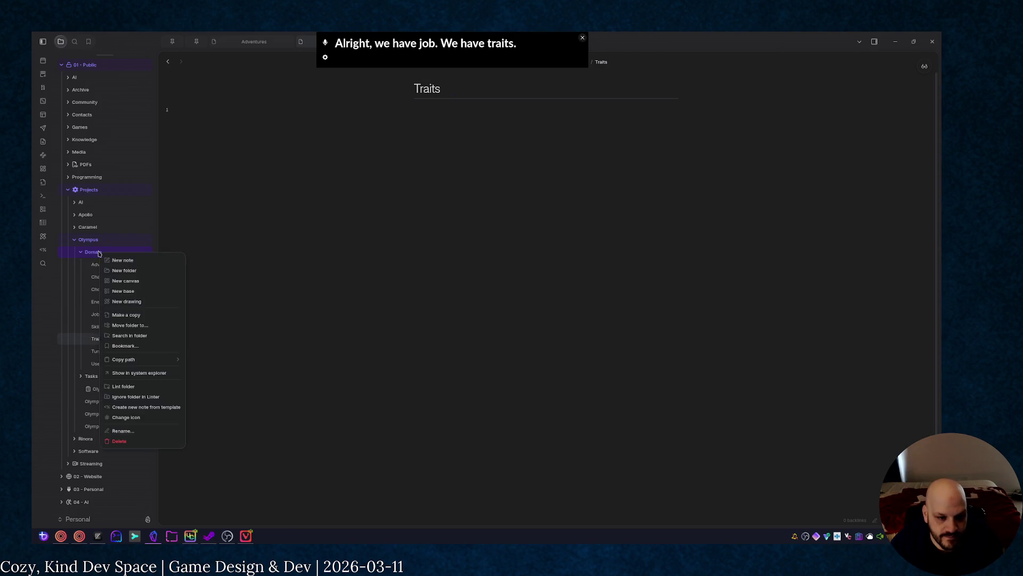
click(107, 260)
text(Orbs)
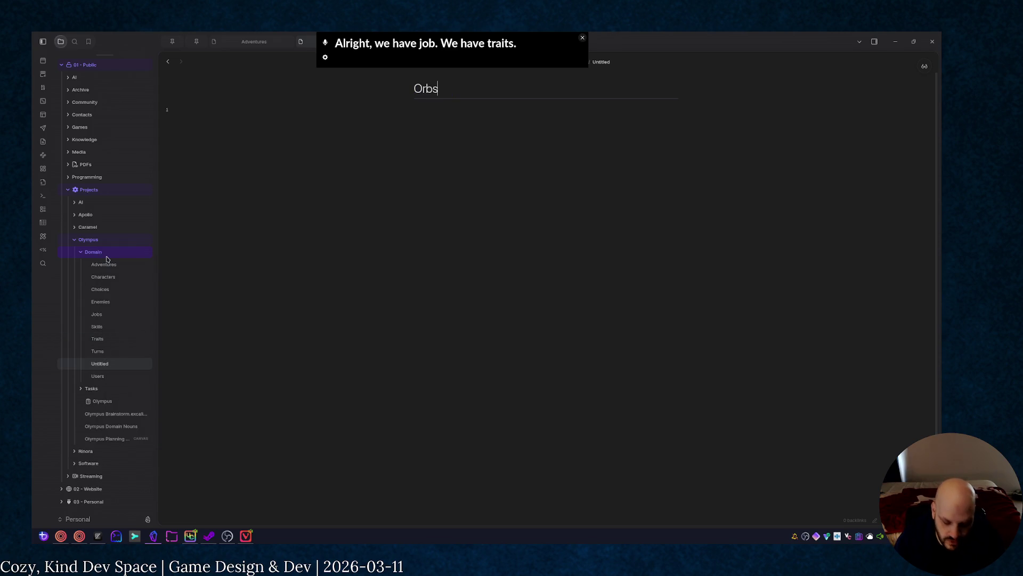
key(Return)
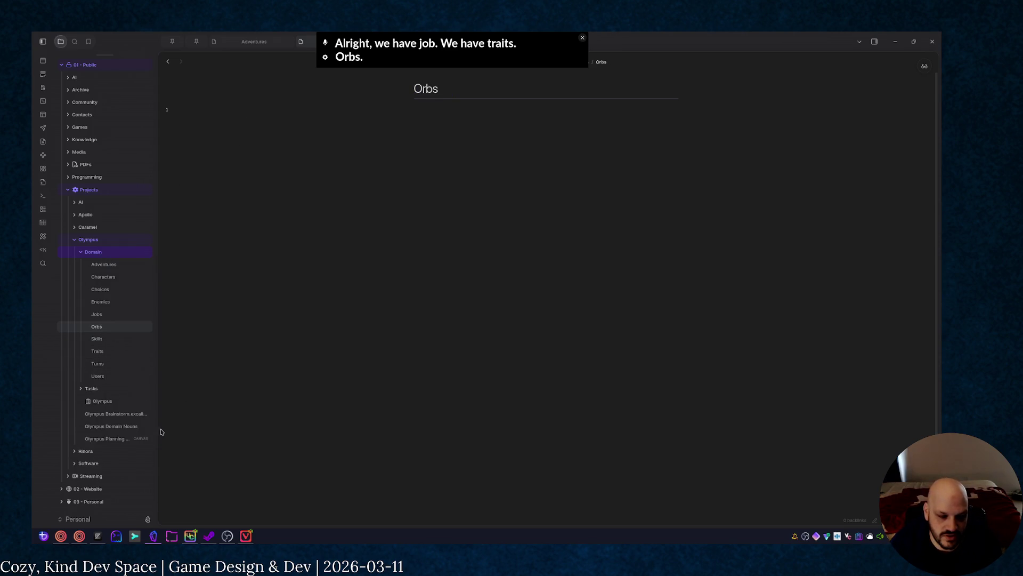
click(106, 438)
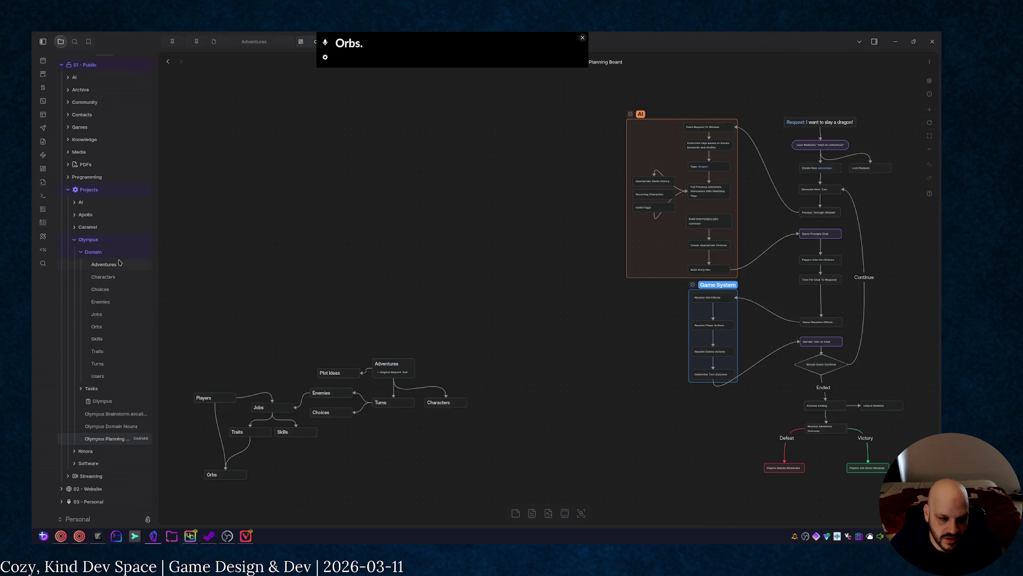
Step: Create a Players note in Domain, then select the Adventures node on the Planning Board
right_click(98, 256)
click(113, 260)
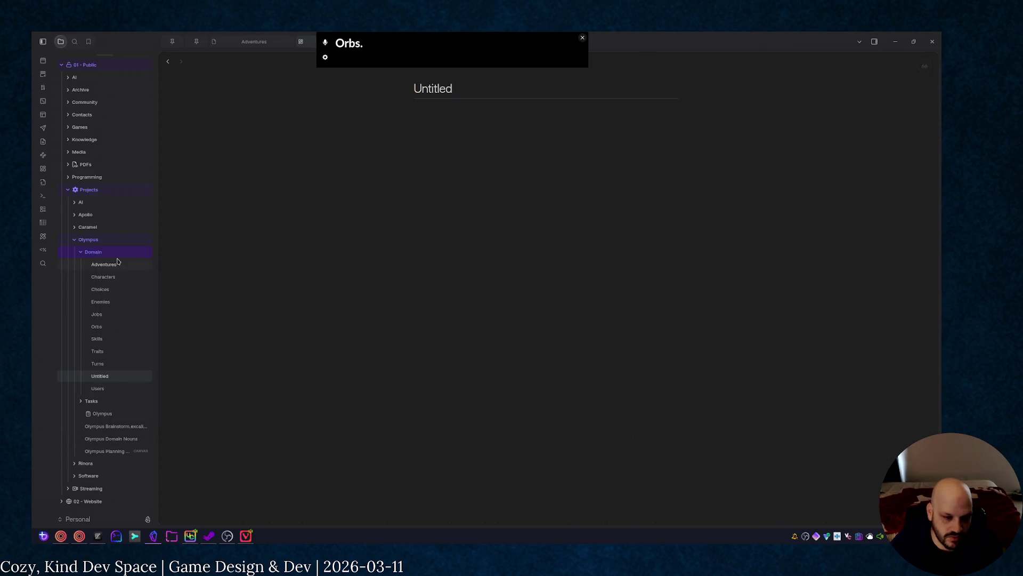
text(Players)
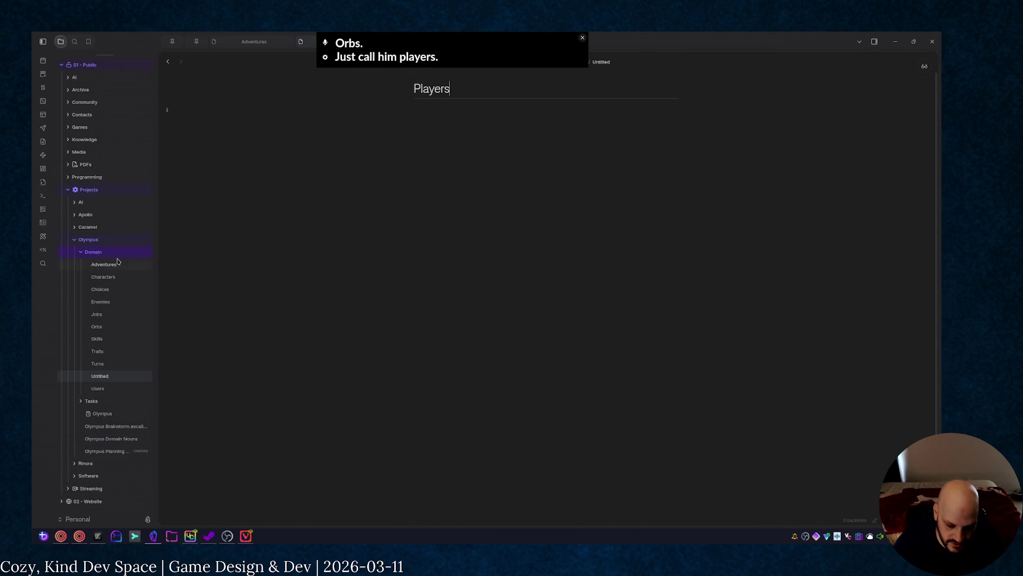
key(Return)
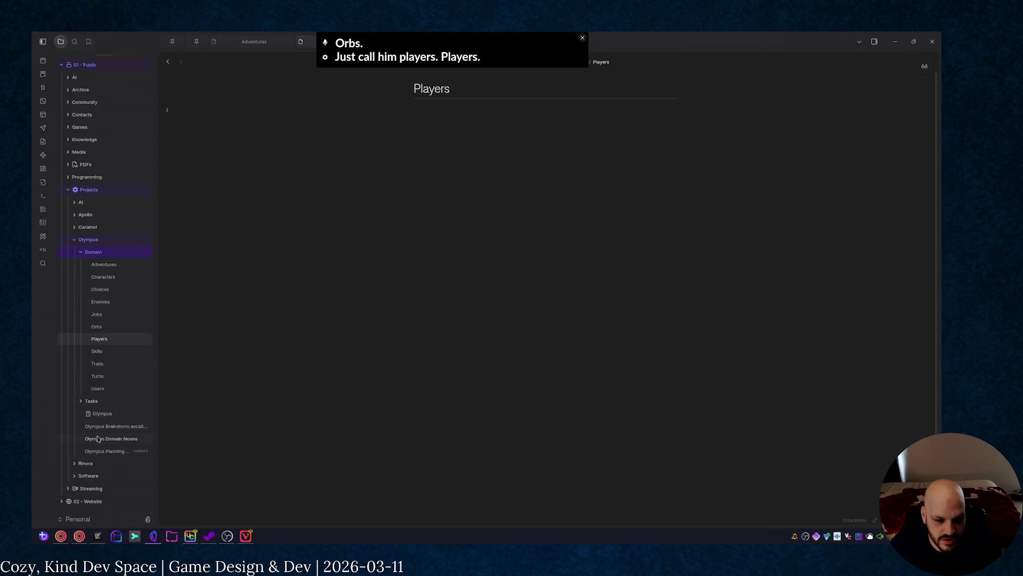
click(120, 451)
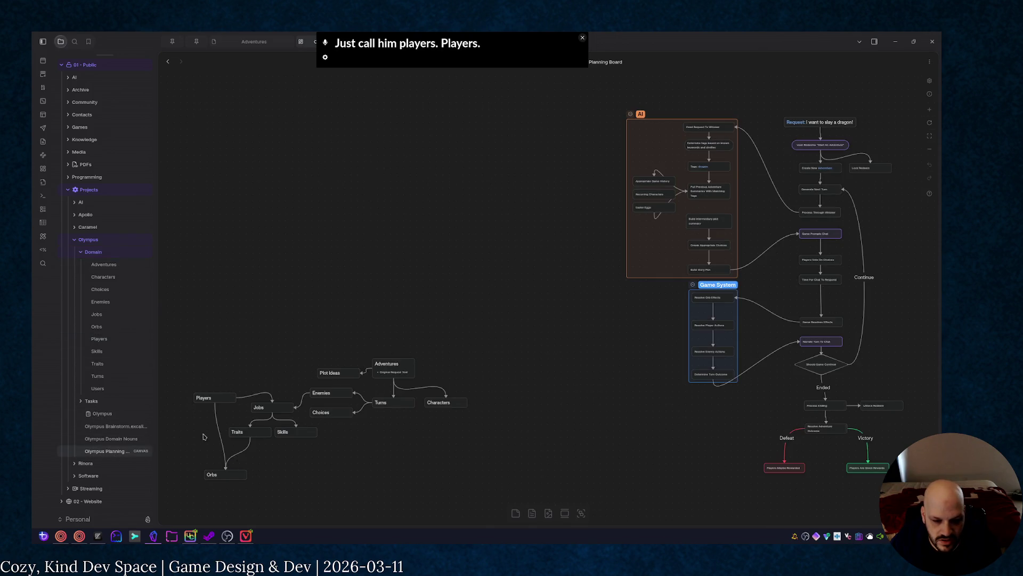
drag(184, 324, 268, 276)
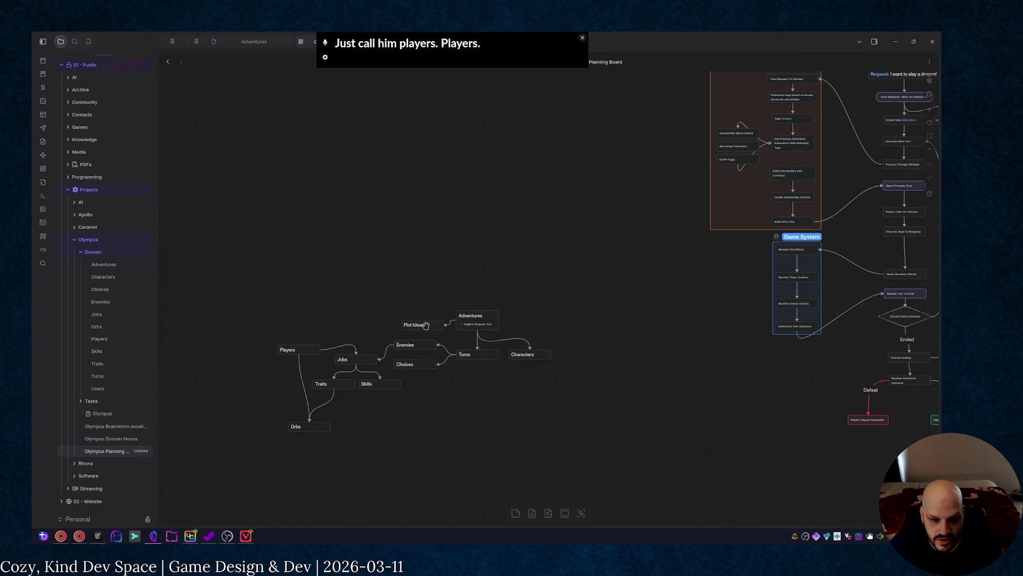
click(485, 317)
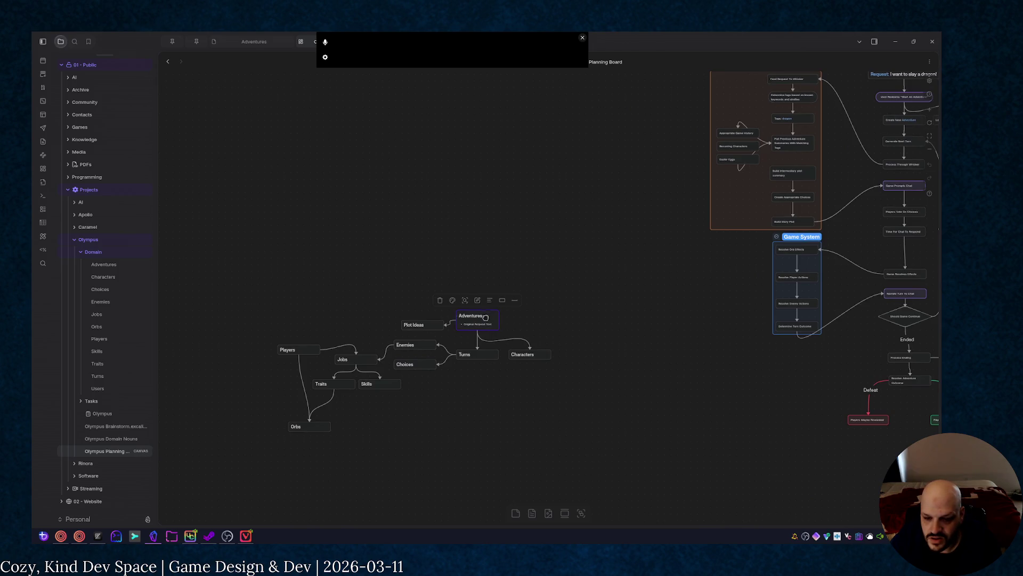
Step: Start converting the Adventures node to a file, then cancel it
right_click(484, 316)
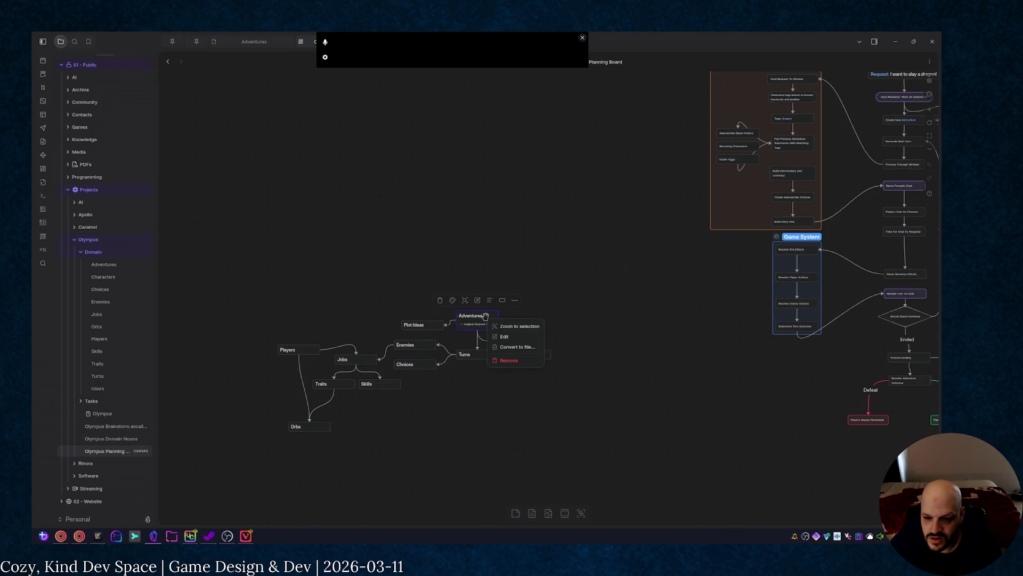
click(503, 347)
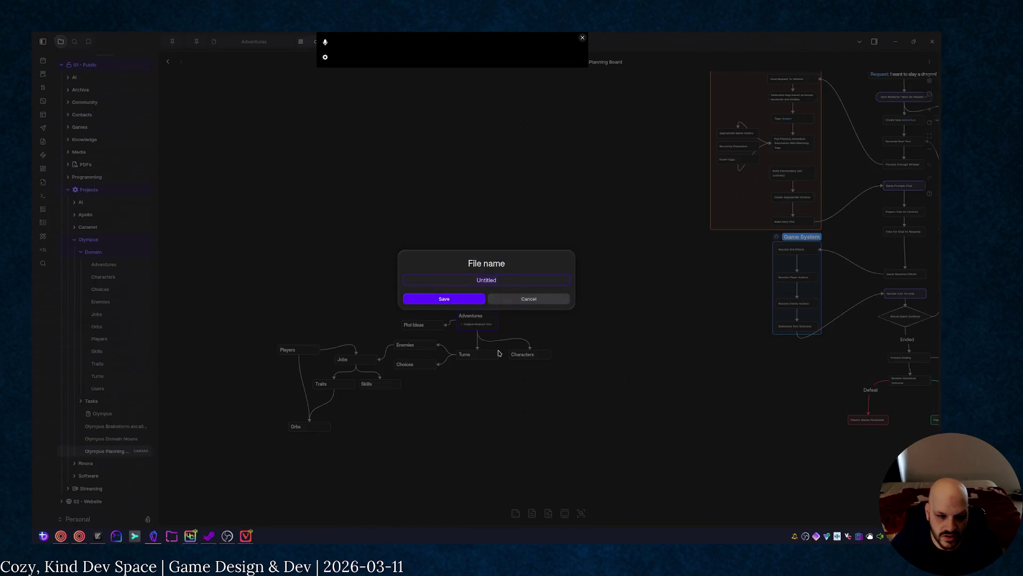
key(Escape)
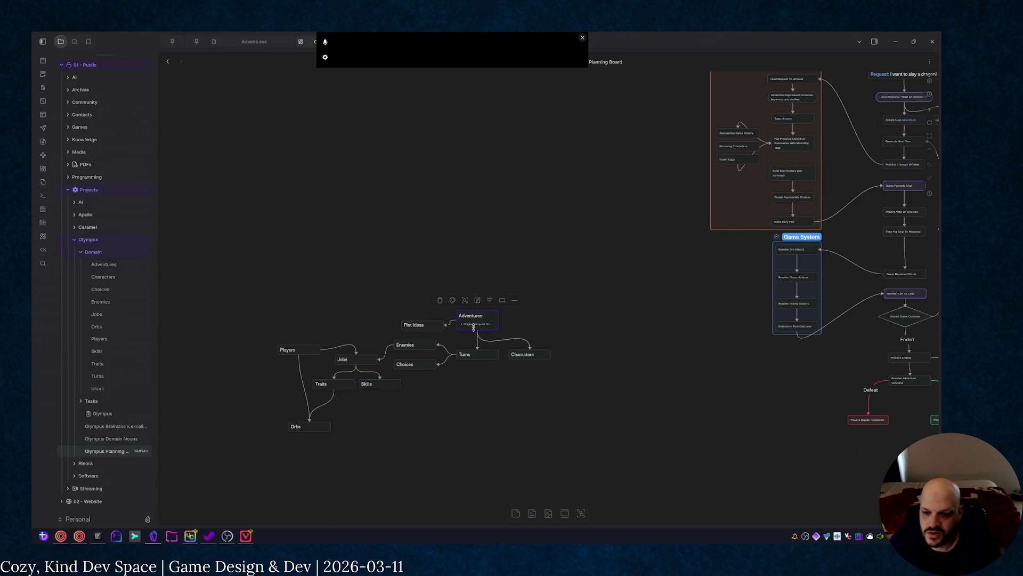
click(276, 293)
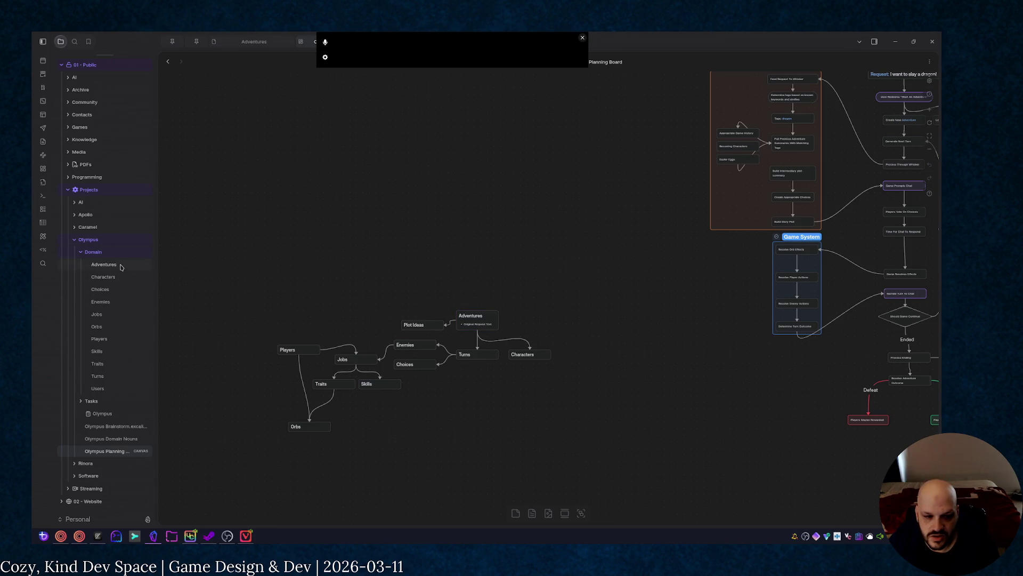
Step: Drag the Adventures note onto the canvas as a card above the flow nodes
mouse_move(104, 264)
mouse_down()
mouse_move(517, 265)
mouse_move(485, 232)
mouse_up()
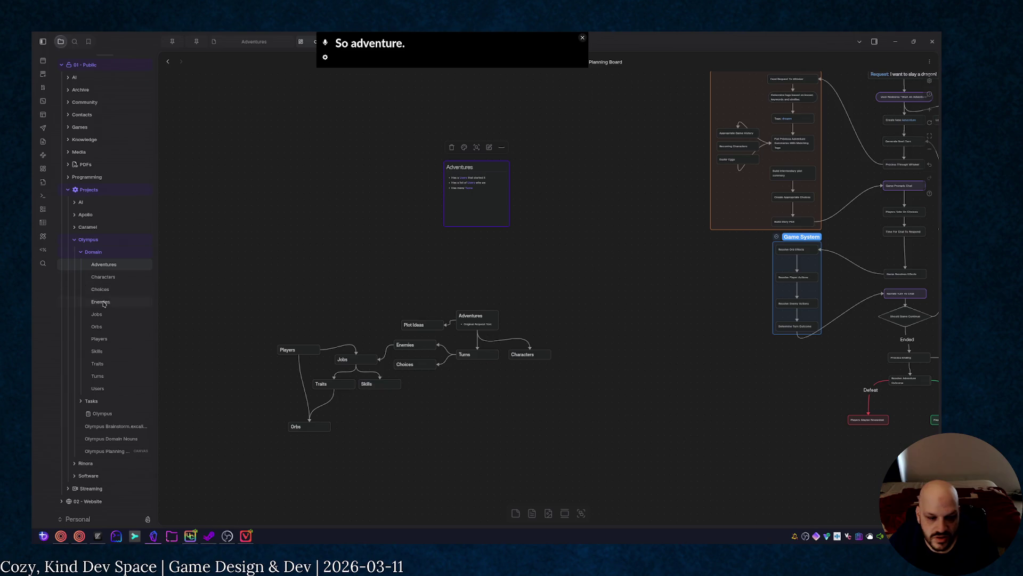
right_click(101, 253)
click(354, 259)
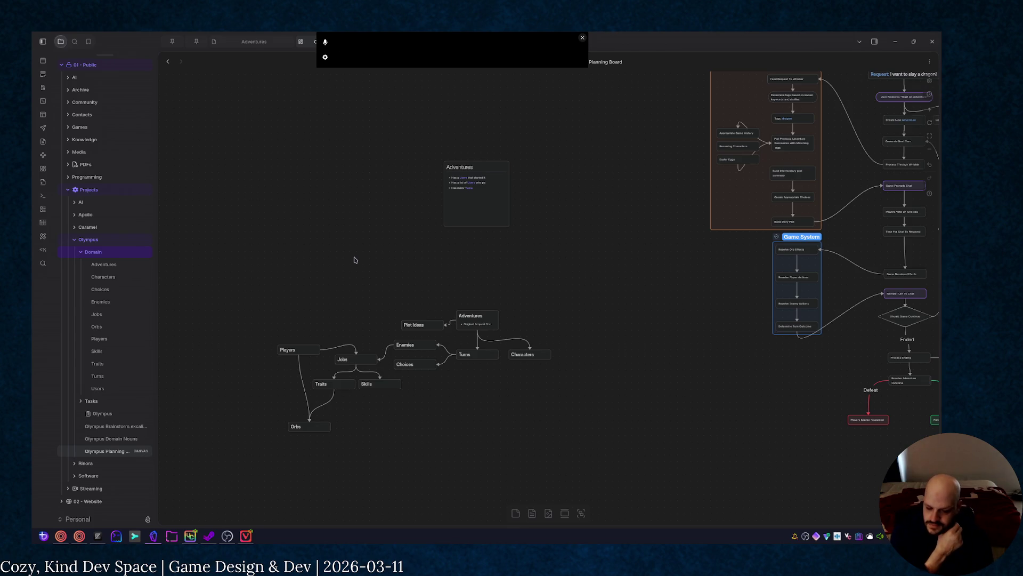
Step: Create a Lore note in Domain and return to the Planning Board canvas
click(149, 257)
text(Lore)
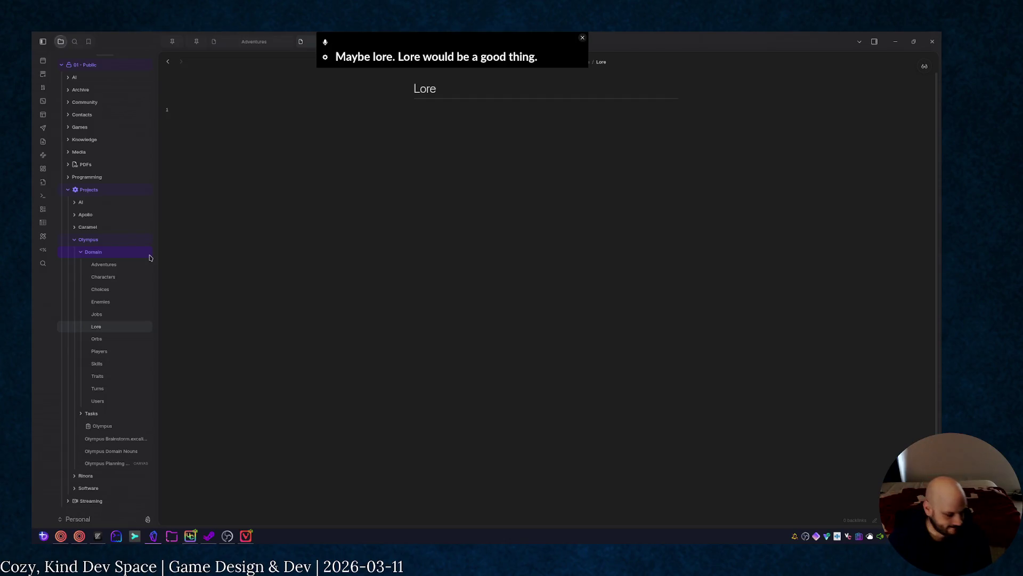
key(Return)
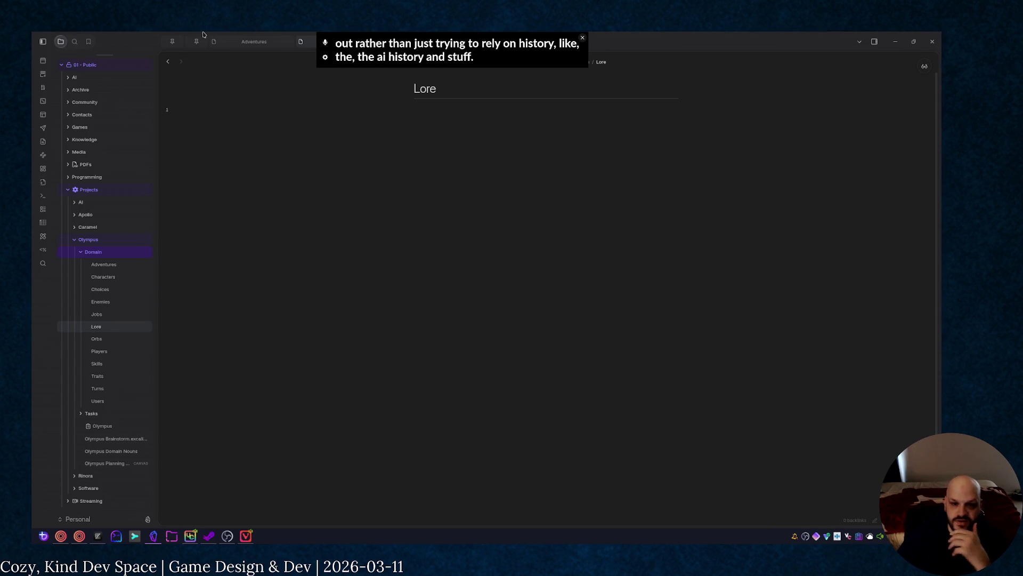
click(112, 464)
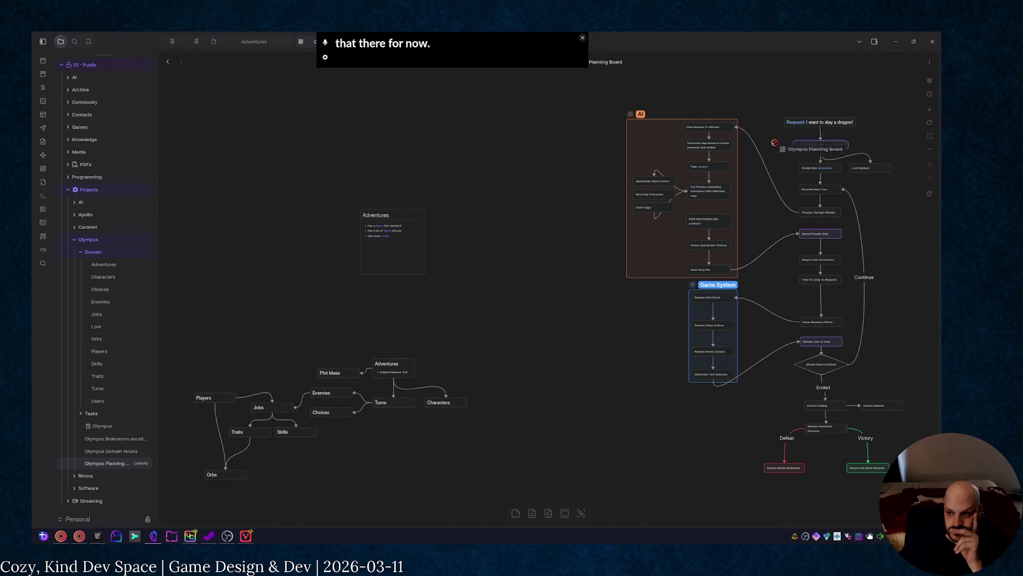
Step: Split the editor so the Adventures note sits beside the canvas, caret after Turns on line 3
drag(344, 41, 680, 200)
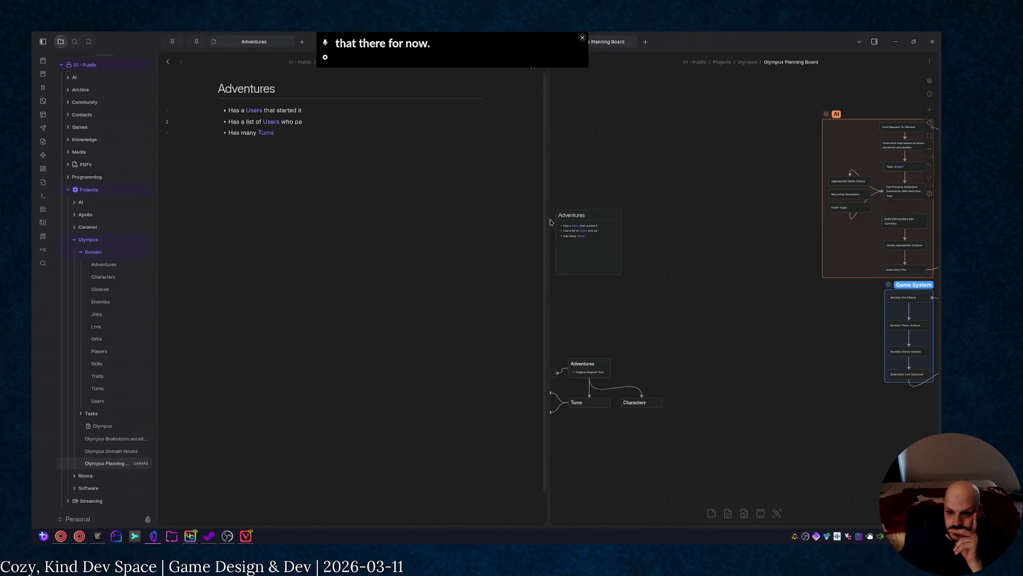
mouse_move(791, 256)
mouse_down()
mouse_move(606, 267)
mouse_move(766, 254)
mouse_up()
click(542, 247)
click(759, 297)
click(432, 274)
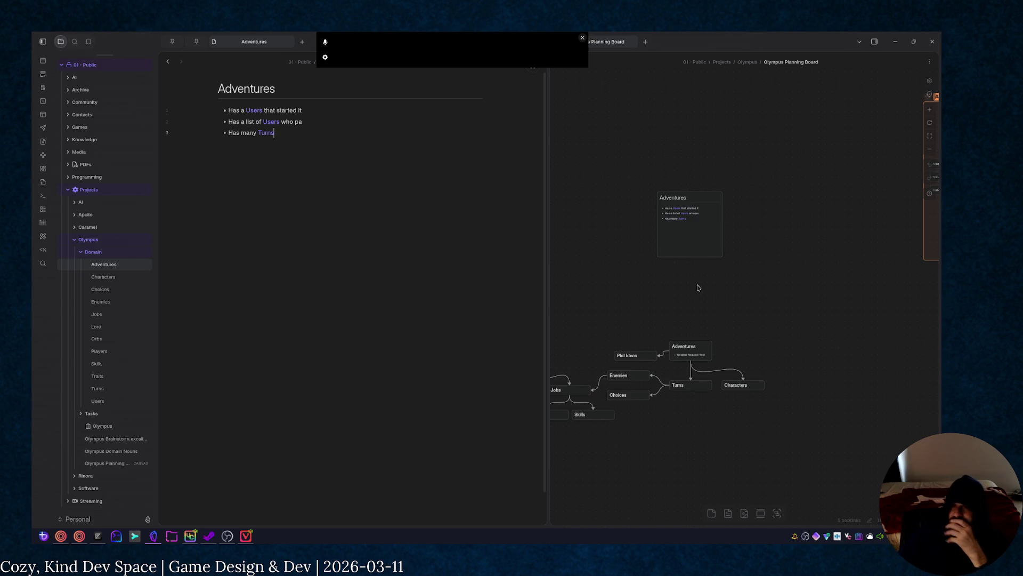
Step: Delete the Olympus Domain Nouns note and open the Olympus project note beside the canvas
drag(795, 251, 656, 221)
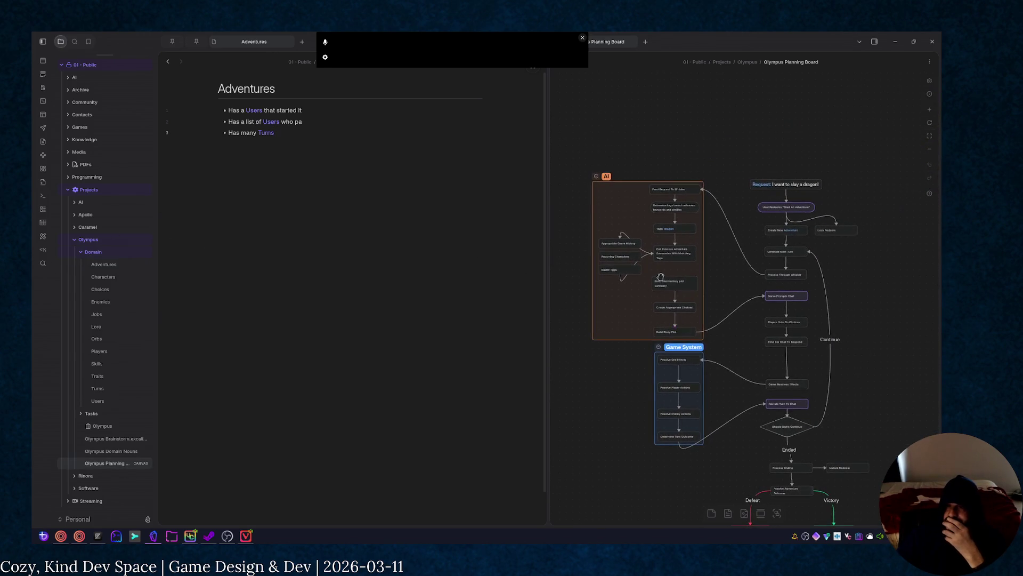
scroll(656, 220, up, 2)
scroll(654, 210, up, 2)
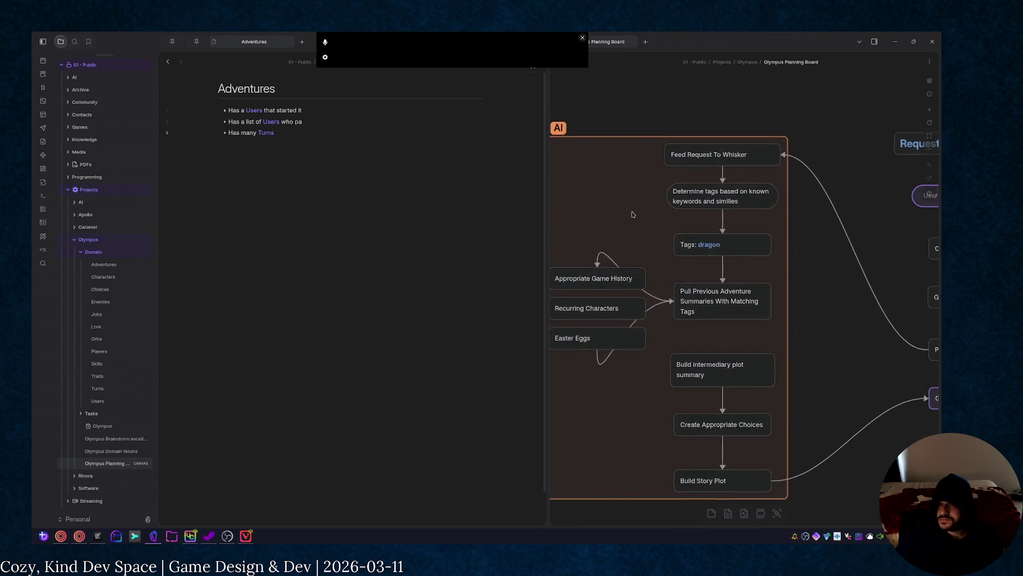
scroll(650, 186, up, 2)
drag(650, 187, 688, 182)
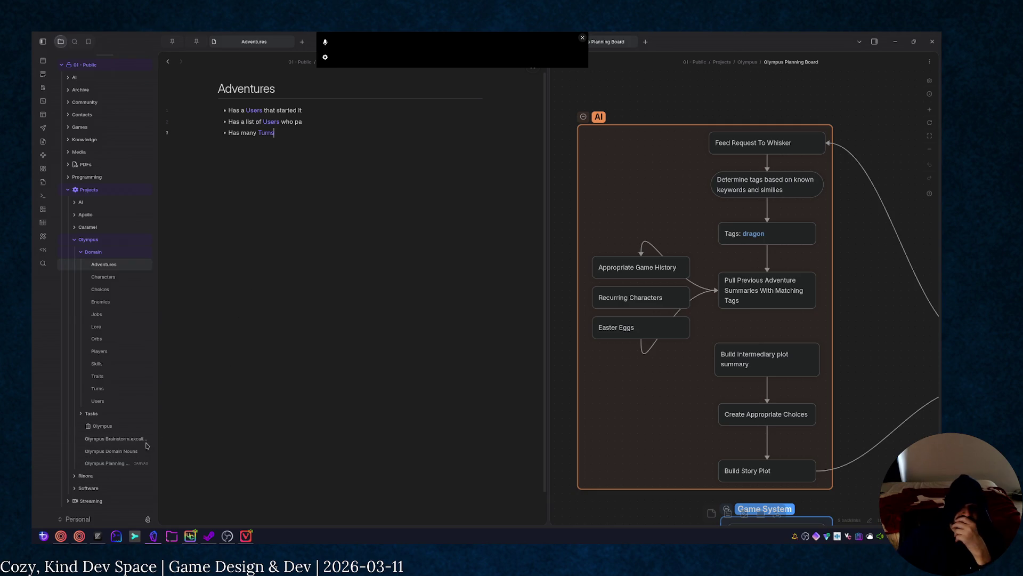
click(113, 452)
right_click(112, 452)
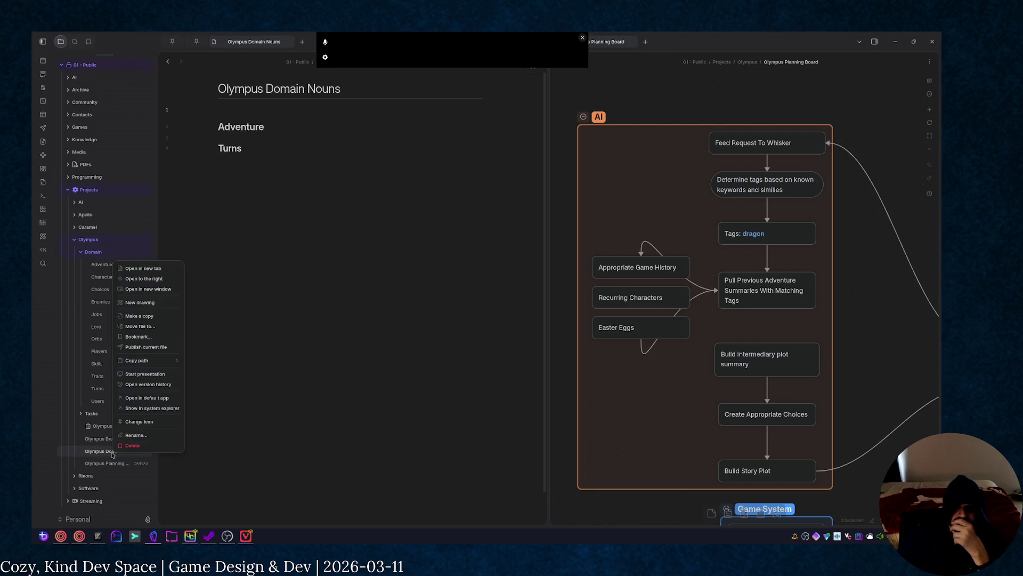
click(136, 444)
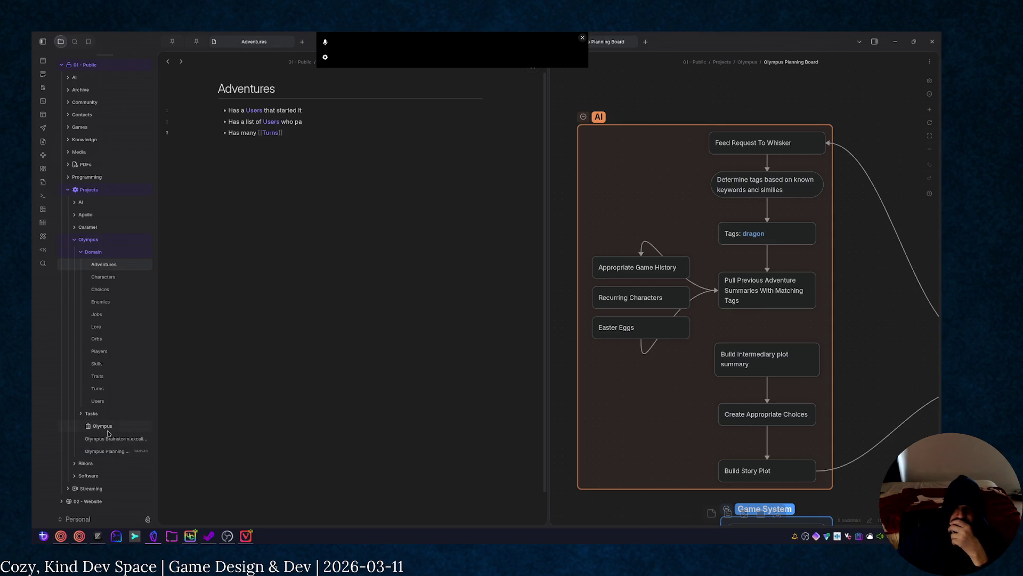
click(143, 426)
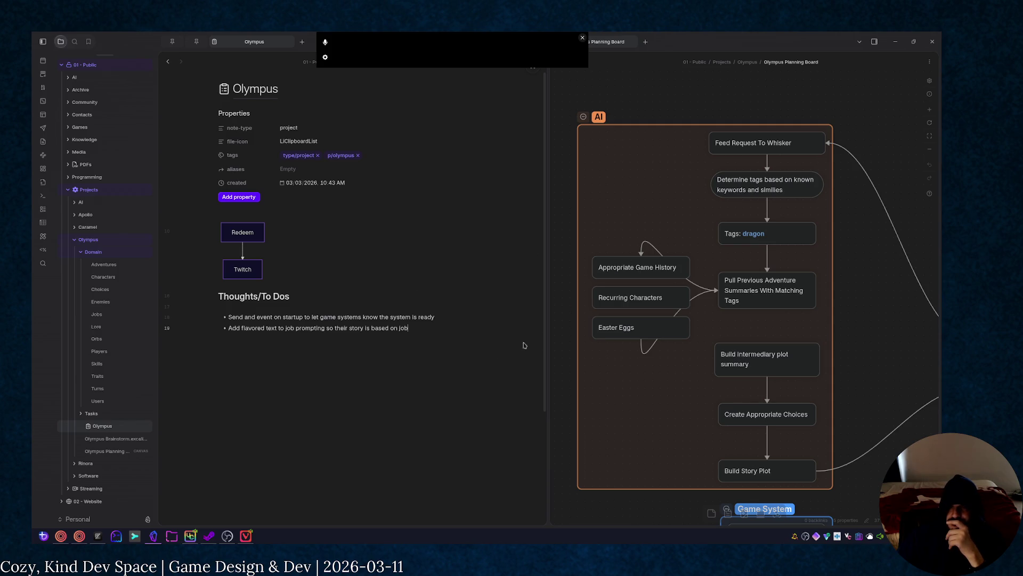
scroll(720, 348, right, 10)
scroll(760, 349, left, 7)
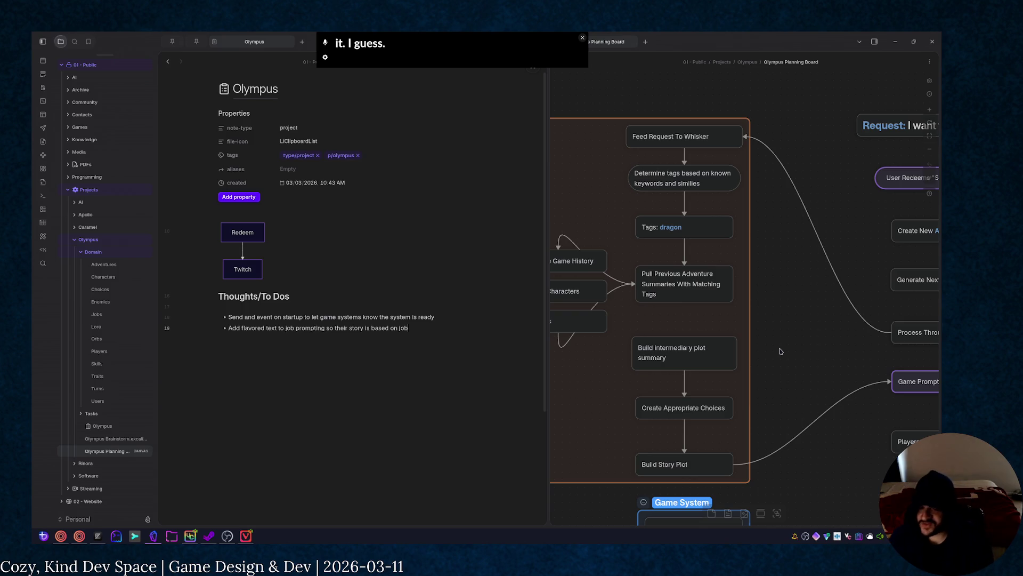
drag(778, 349, 738, 259)
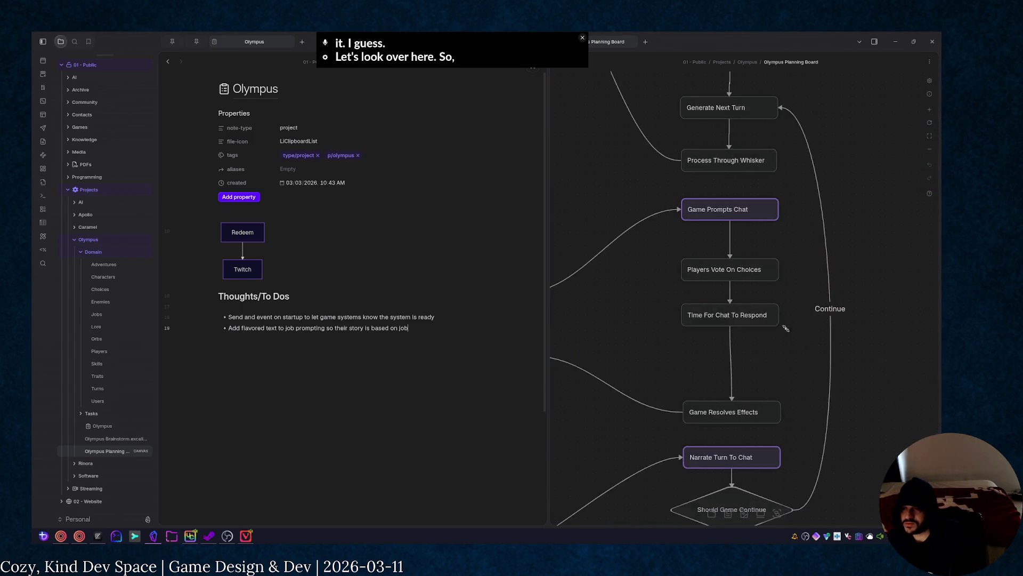
drag(575, 286, 725, 193)
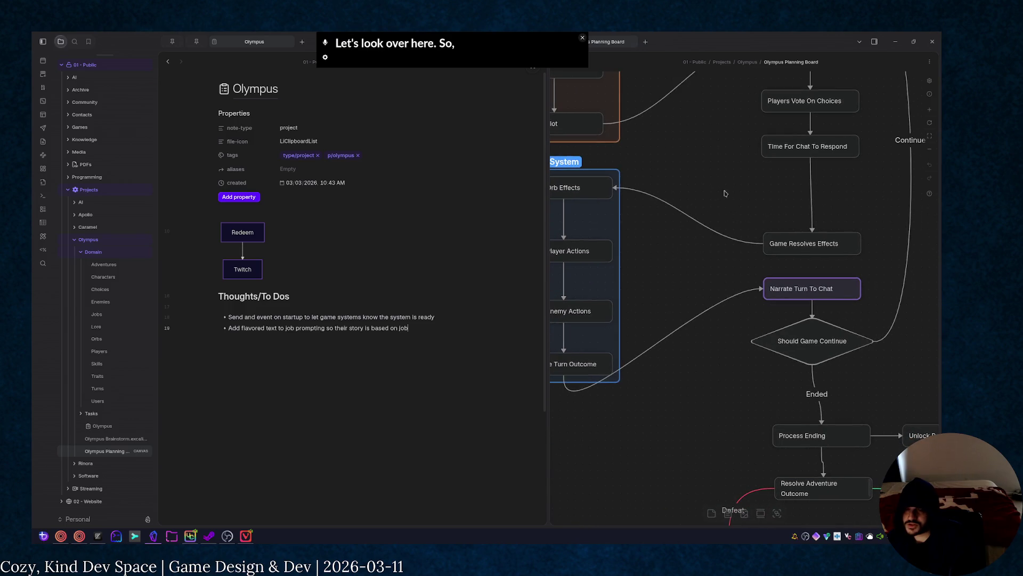
drag(692, 268, 794, 301)
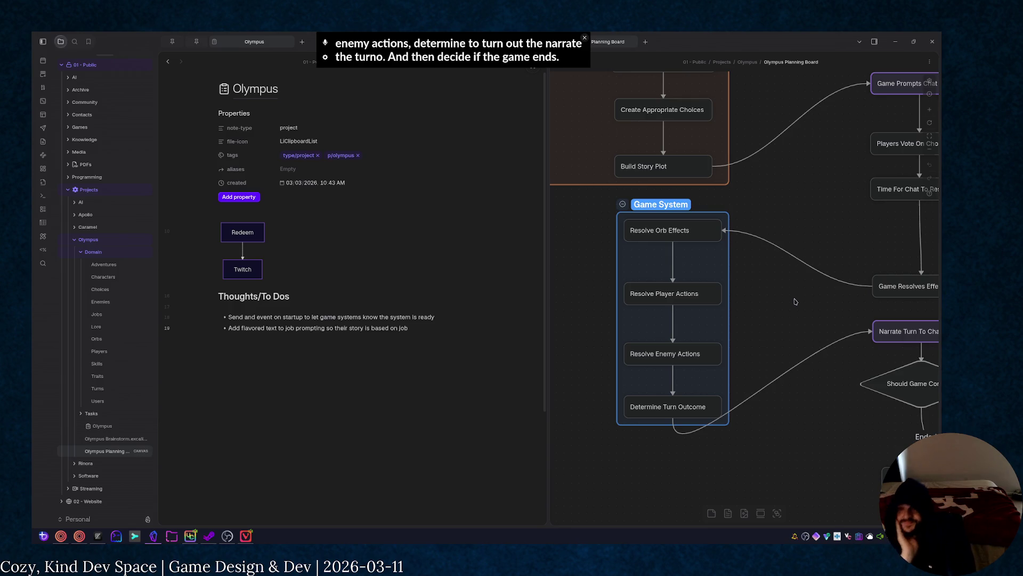
scroll(803, 293, up, 2)
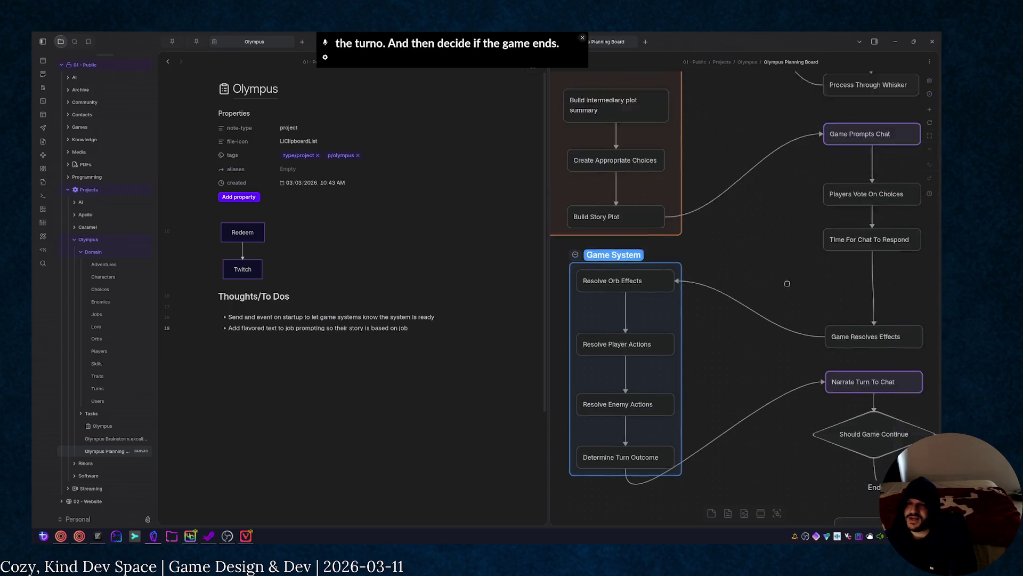
scroll(792, 300, up, 3)
scroll(768, 312, up, 4)
scroll(741, 330, up, 2)
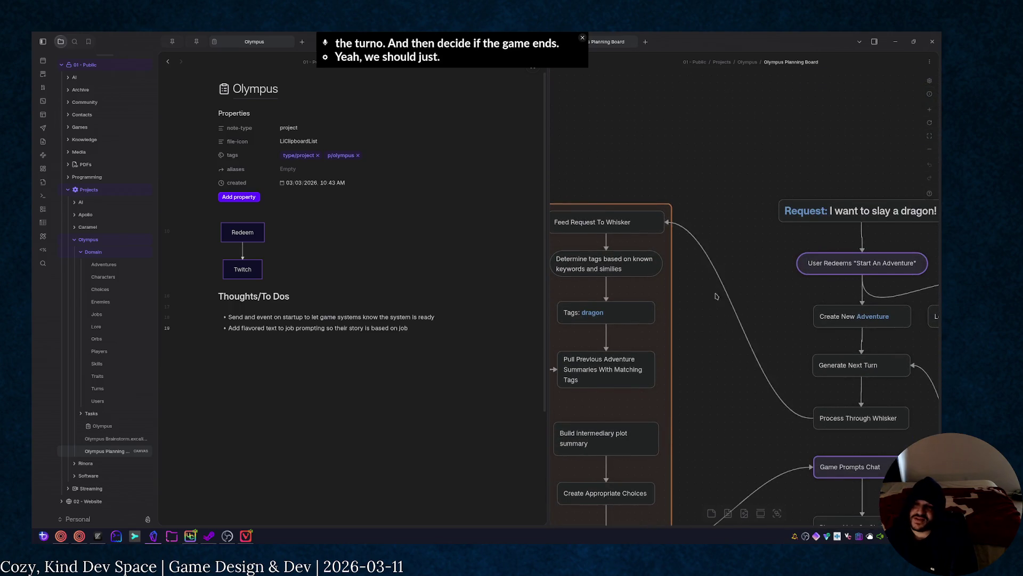
scroll(735, 252, down, 1)
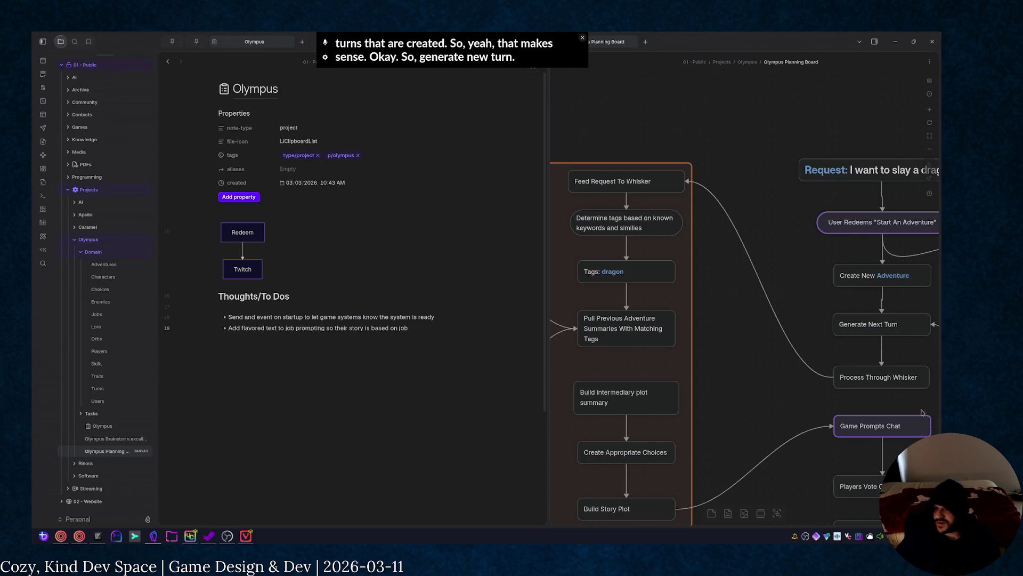
Step: Edit the whisker card to read Process **Adventure** Through Whisker
double_click(872, 380)
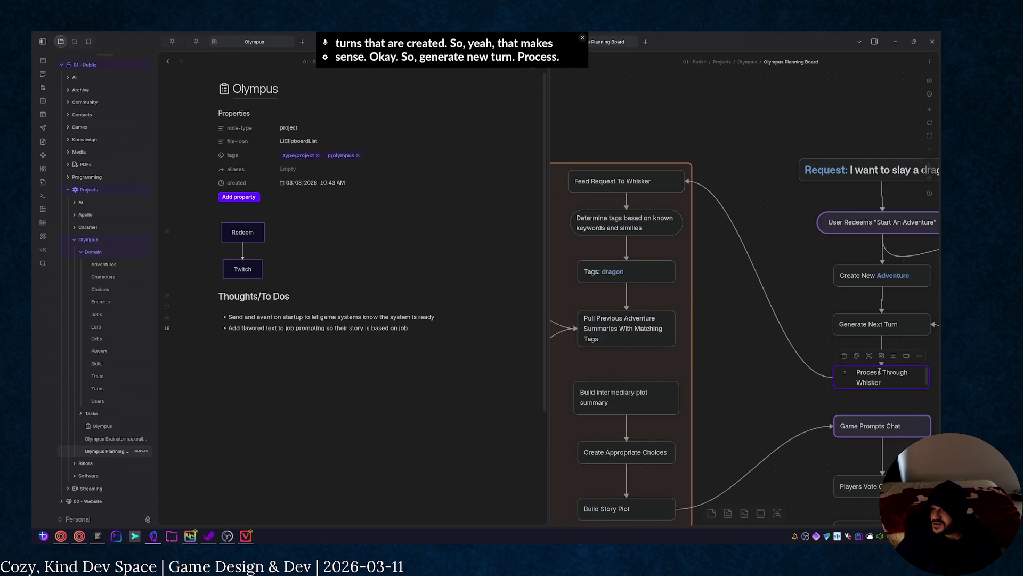
text(**)
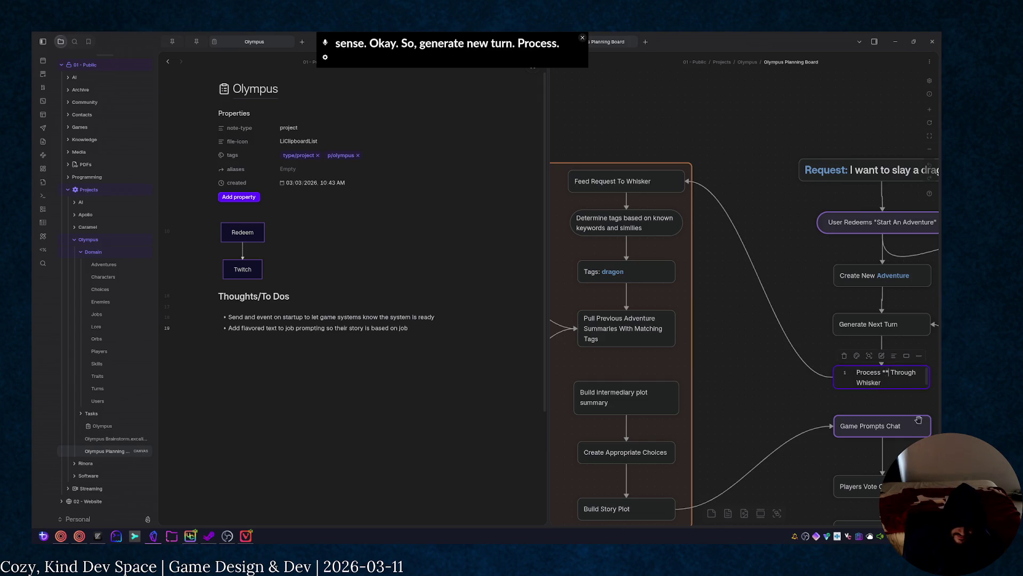
text(Adven)
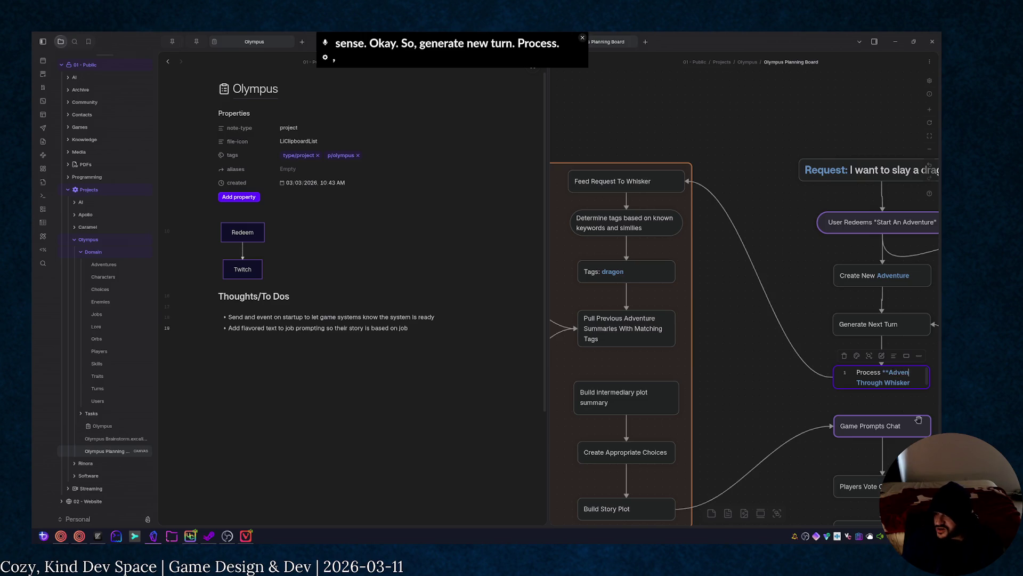
text(ture**)
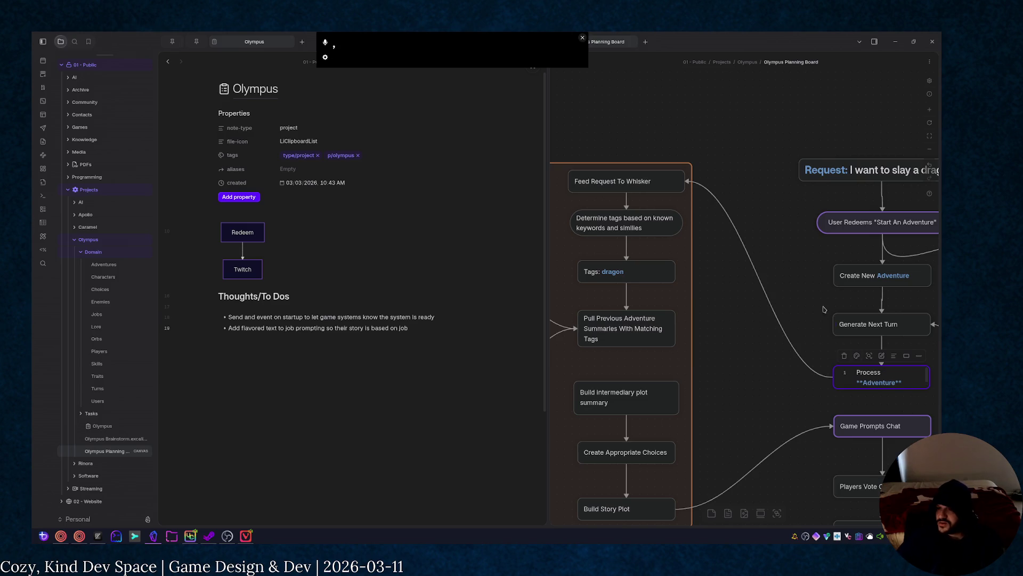
click(804, 272)
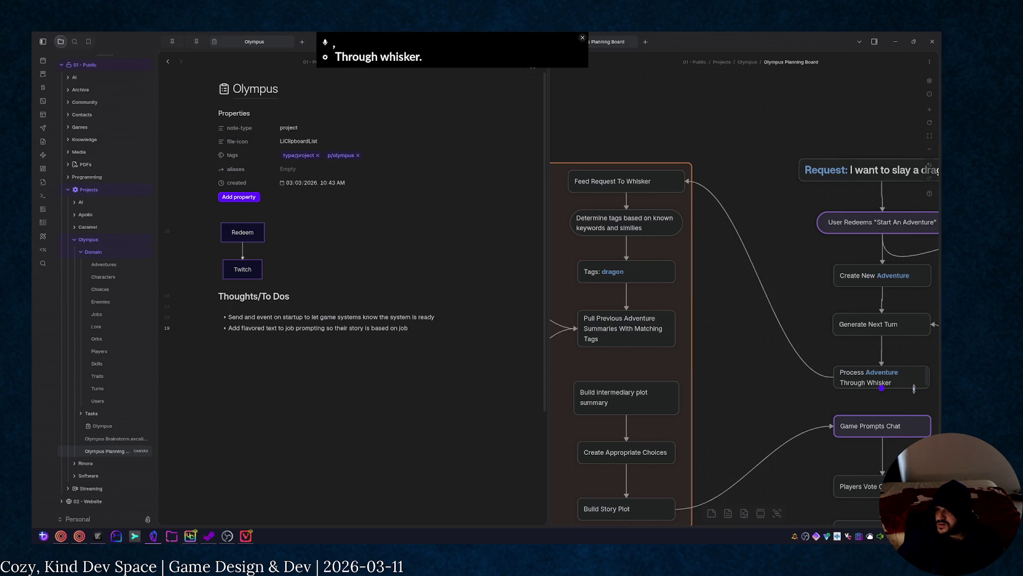
click(884, 322)
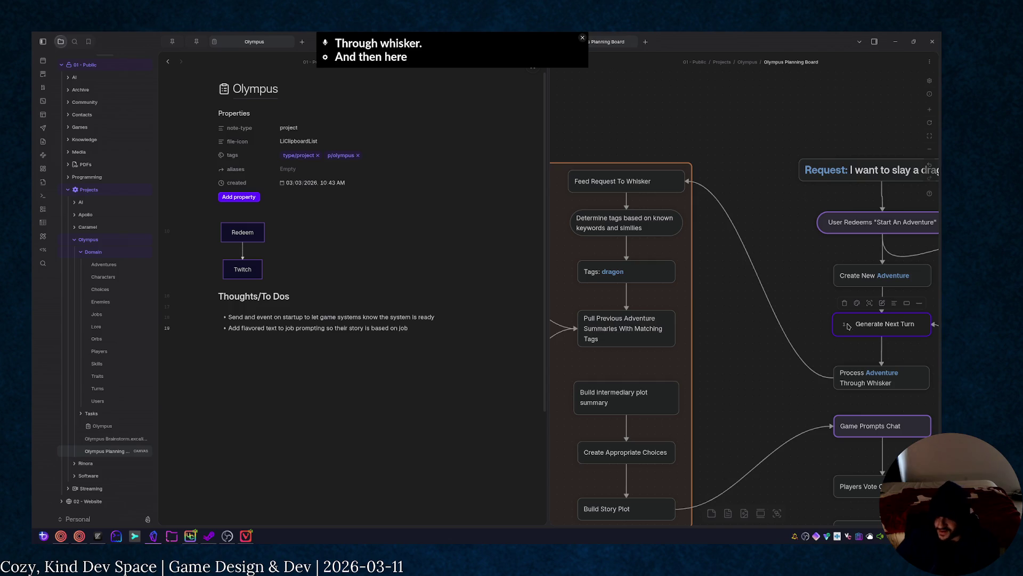
Step: Wrap Turn in ** markers so the card reads Generate Next **Turn**
key(Return)
text(****)
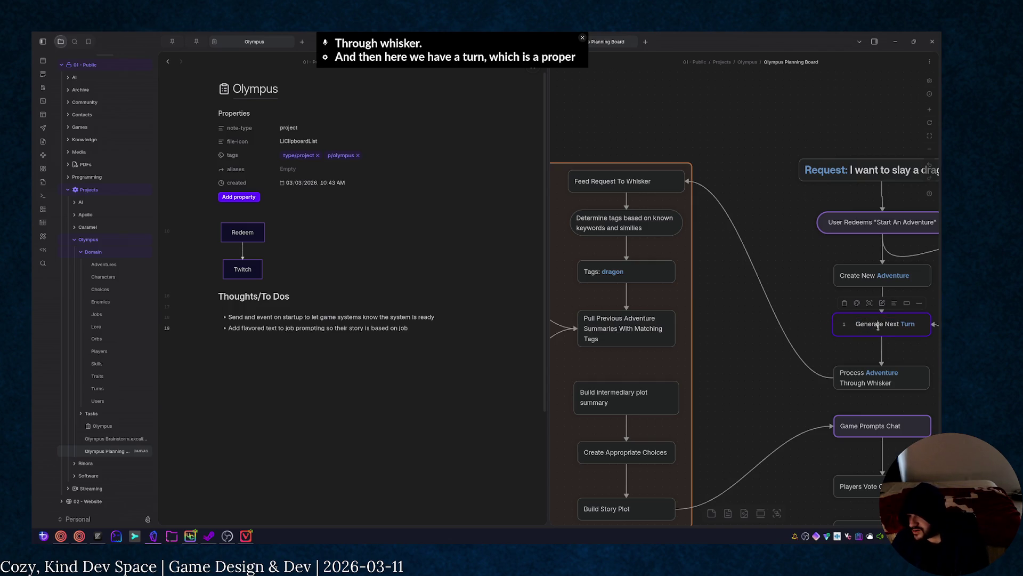
key(BackSpace)
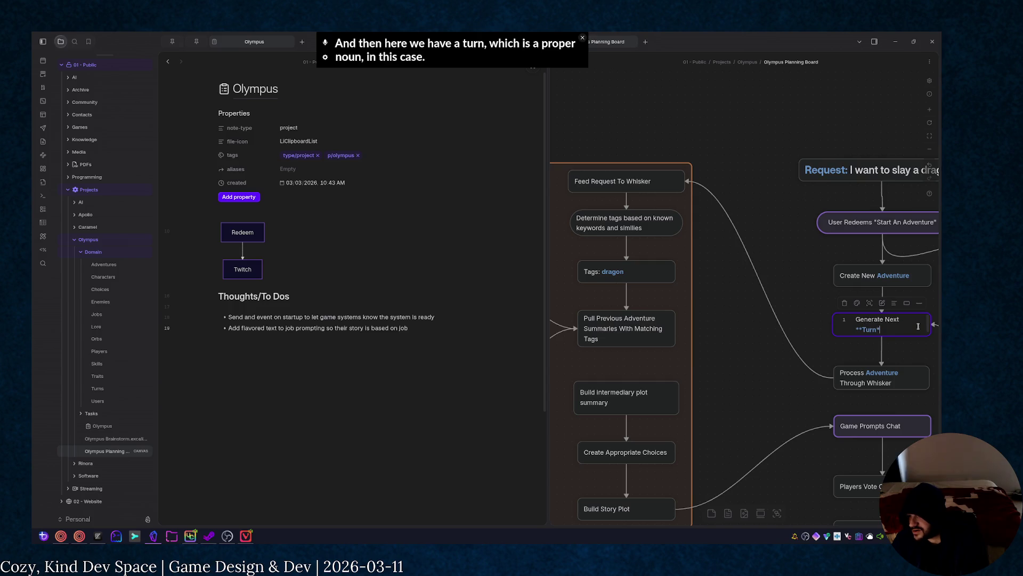
click(902, 362)
scroll(799, 319, right, 3)
scroll(720, 263, down, 2)
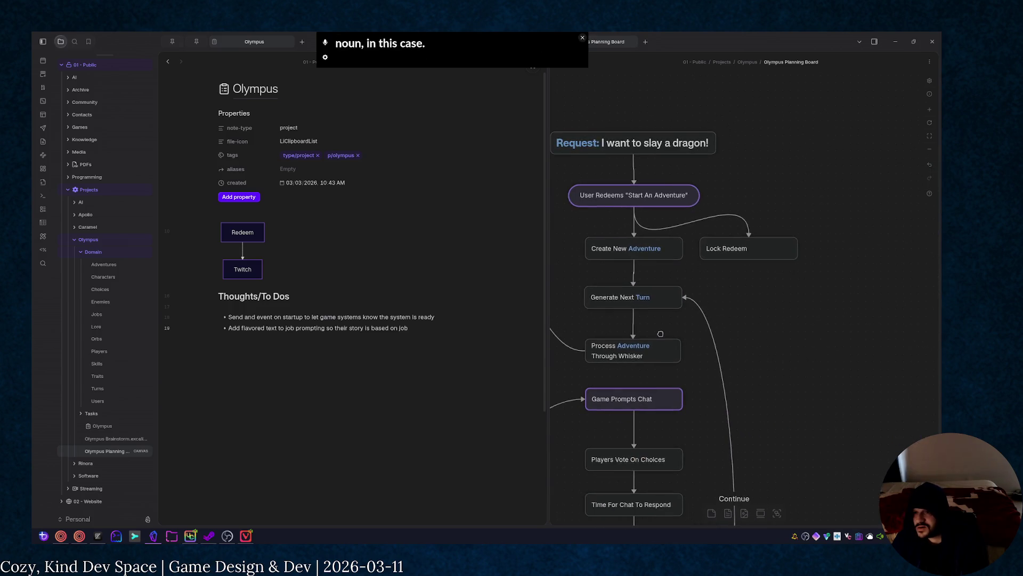
scroll(663, 218, down, 2)
scroll(663, 218, down, 3)
scroll(612, 300, up, 1)
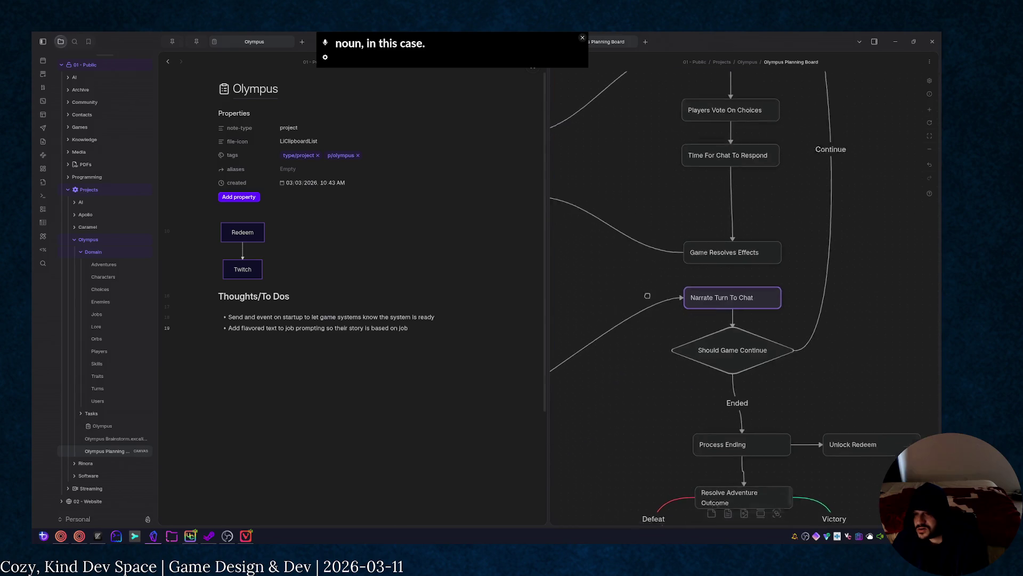
scroll(824, 271, left, 3)
scroll(824, 271, up, 3)
scroll(825, 271, right, 2)
scroll(702, 396, up, 1)
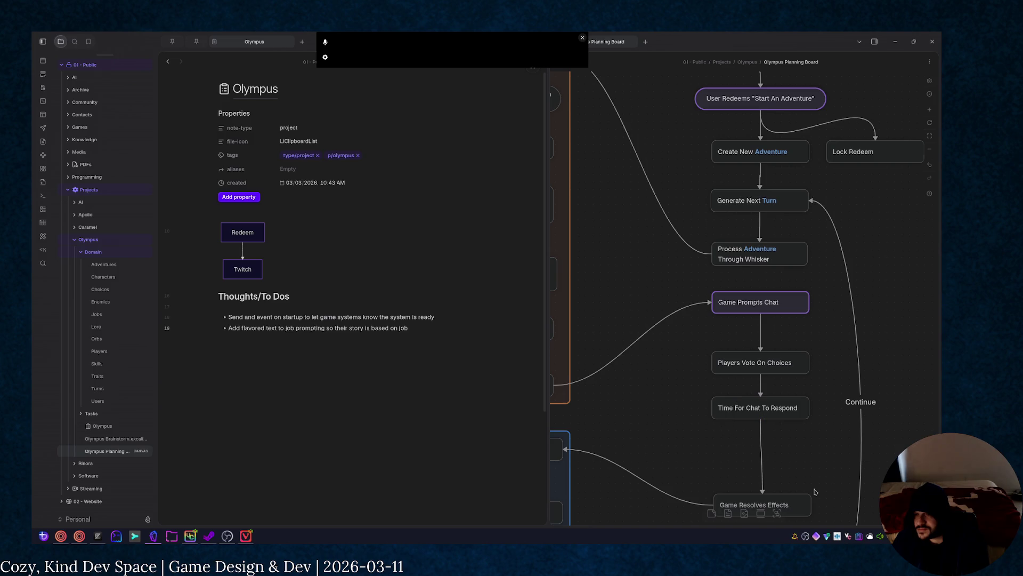
scroll(814, 491, down, 2)
scroll(720, 416, up, 2)
scroll(719, 415, right, 1)
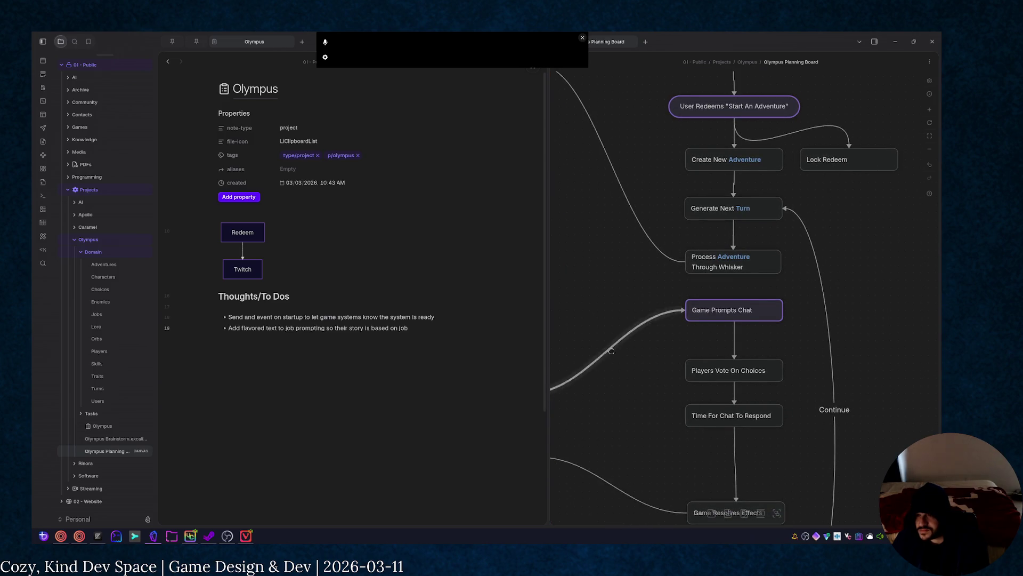
drag(611, 351, 666, 452)
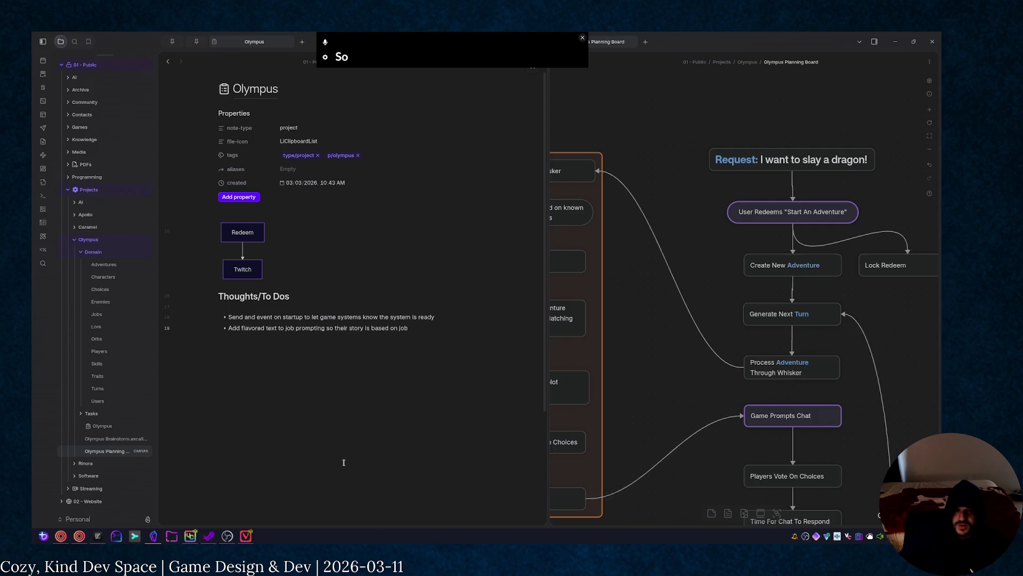
click(406, 412)
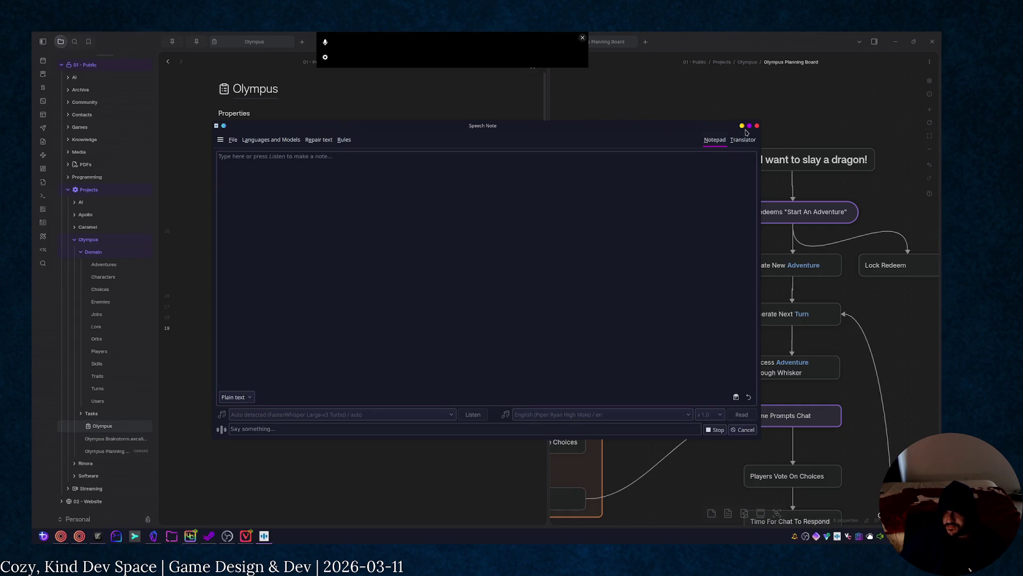
click(743, 128)
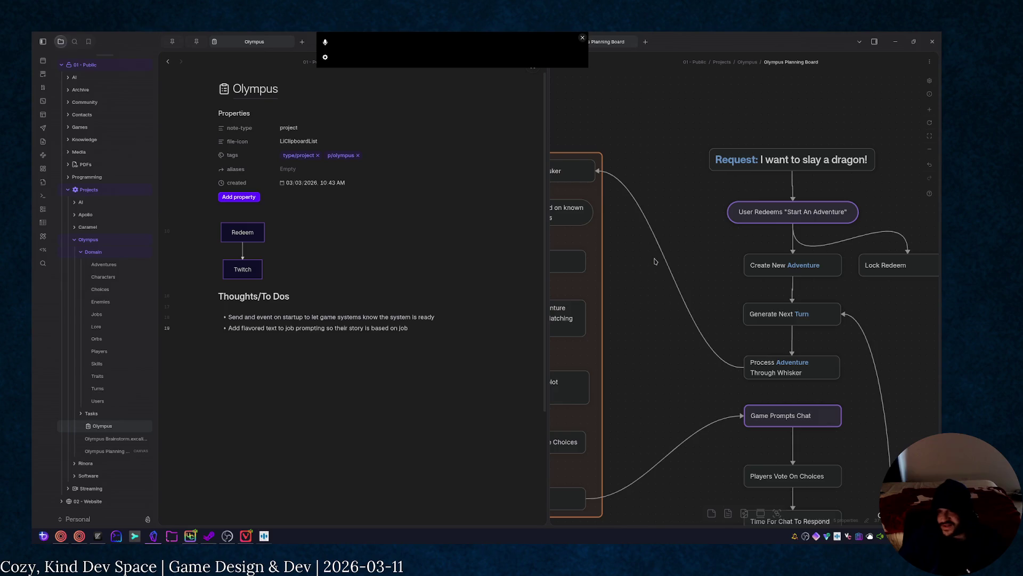
scroll(654, 261, left, 3)
scroll(720, 264, down, 2)
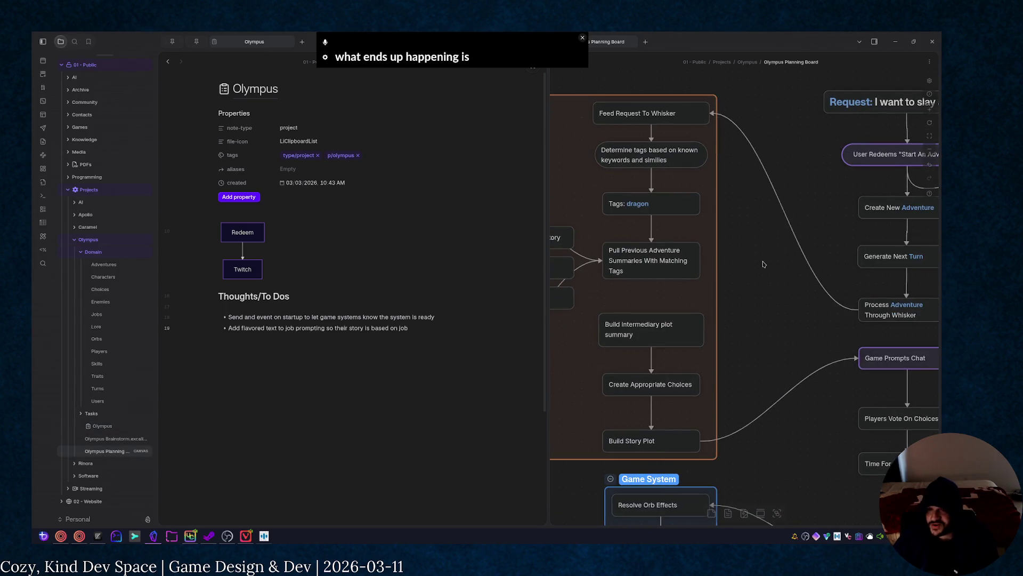
scroll(763, 264, left, 2)
scroll(712, 263, left, 2)
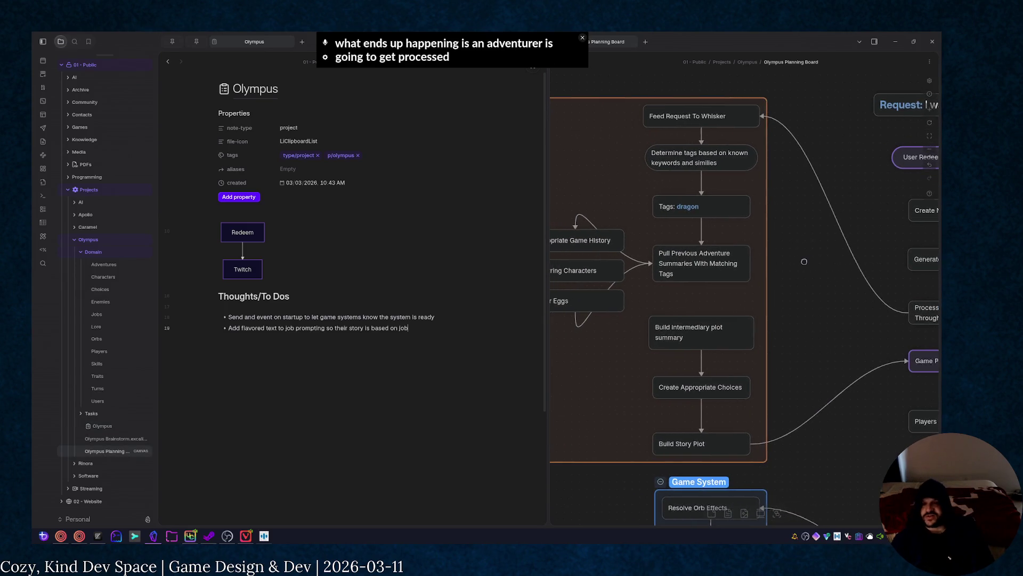
scroll(805, 261, left, 2)
scroll(823, 272, left, 2)
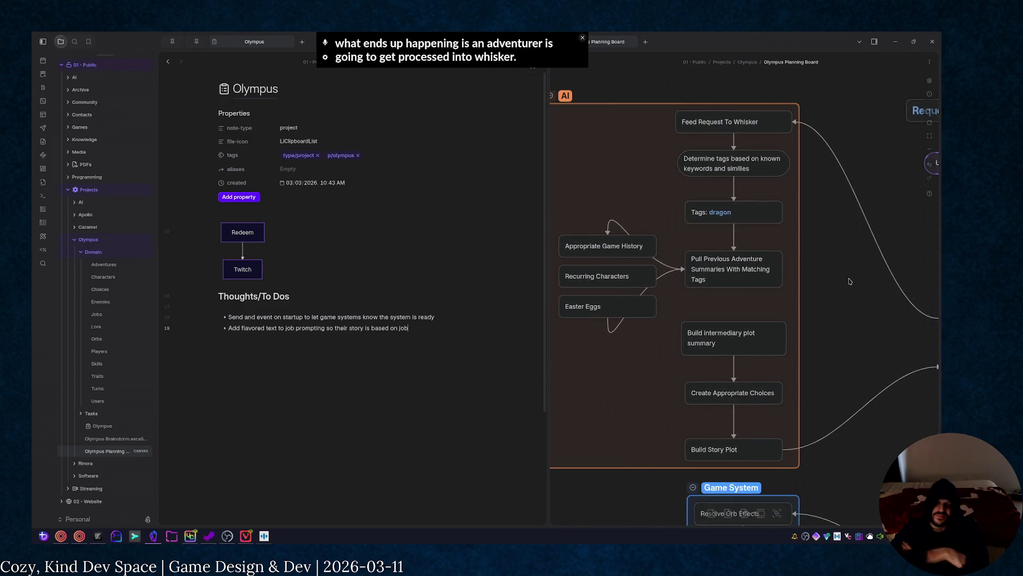
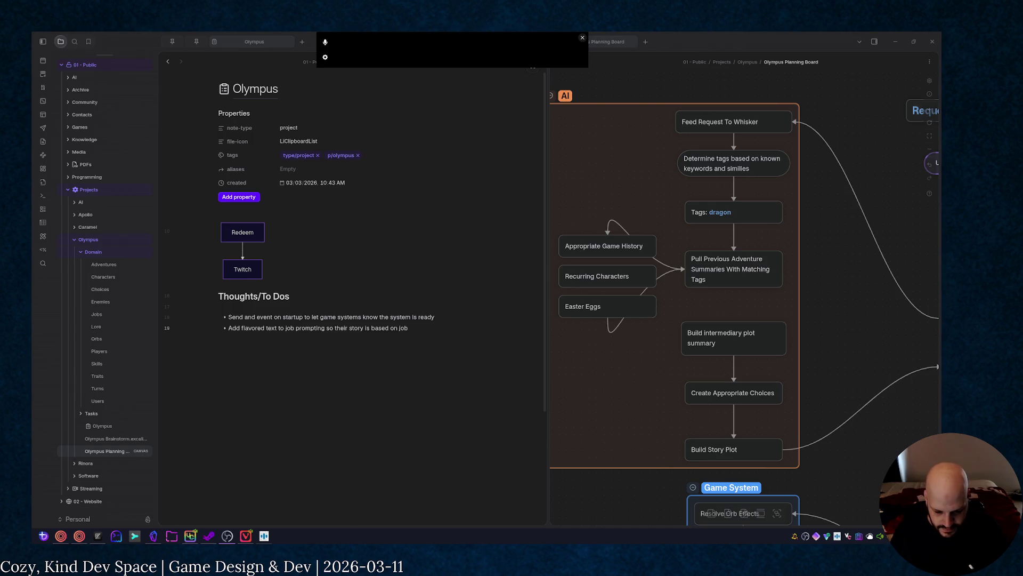
Step: Switch from the Olympus notes to the browser showing the zed v0.227.1 release page
key(alt+Tab)
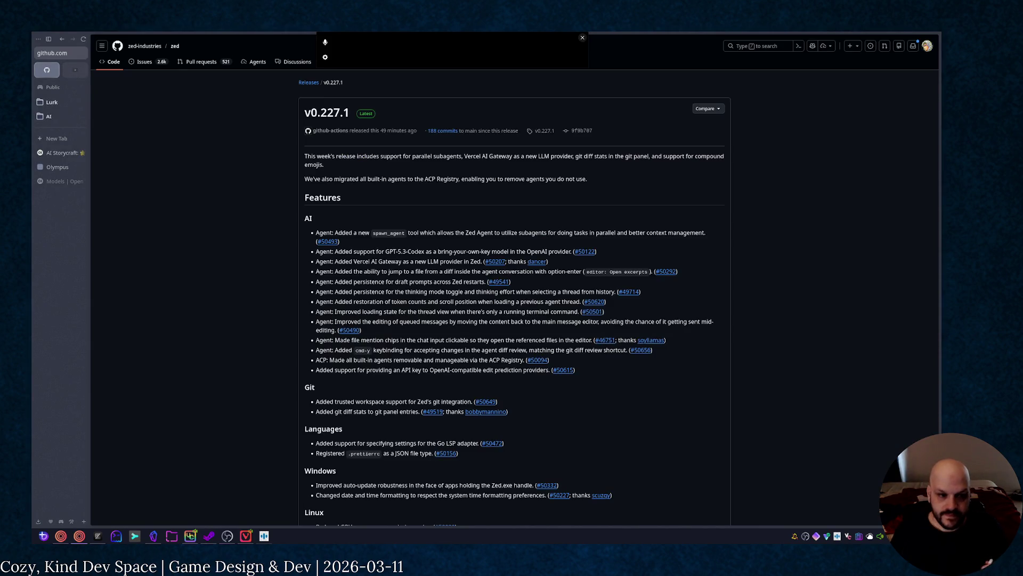
Step: Bring the Zed editor with ARCHITECTURE.md to the front from the taskbar
click(96, 537)
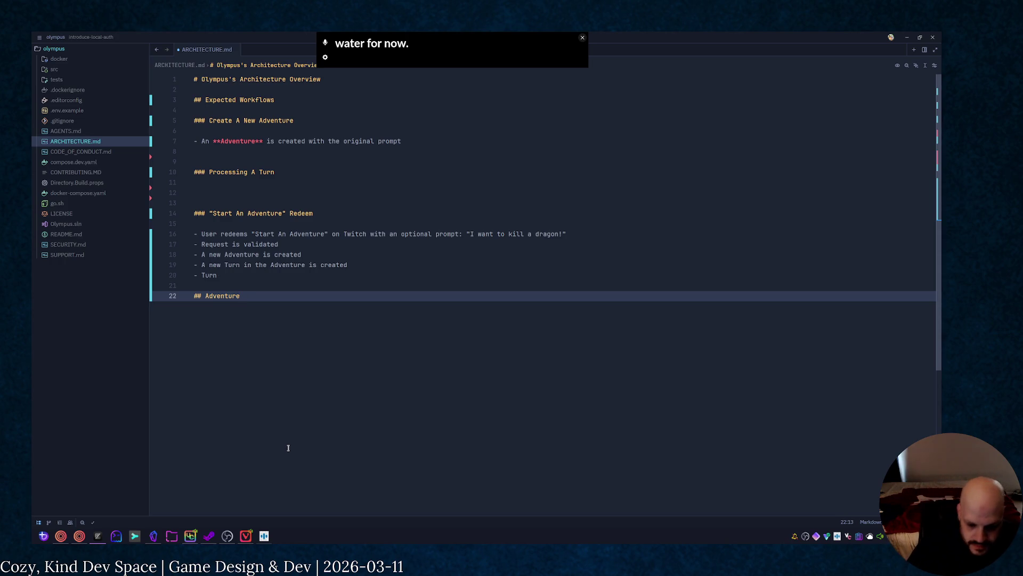
Step: Launch a Ghostty terminal from the taskbar and make it fill the screen
click(117, 536)
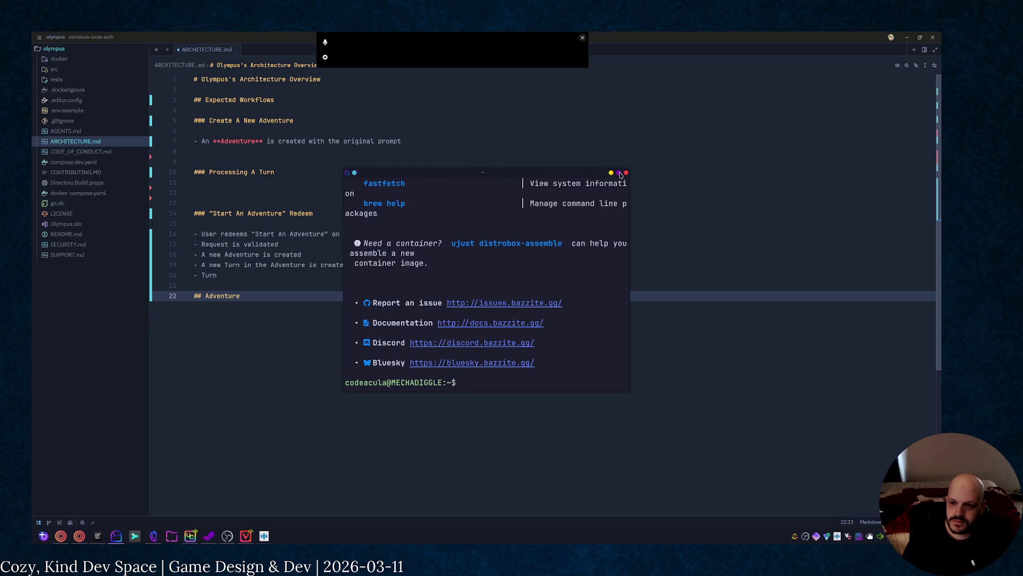
click(619, 172)
Step: Recall the ssh command from shell history, run it and submit the password to reach the remote OpenCode session
key(Up)
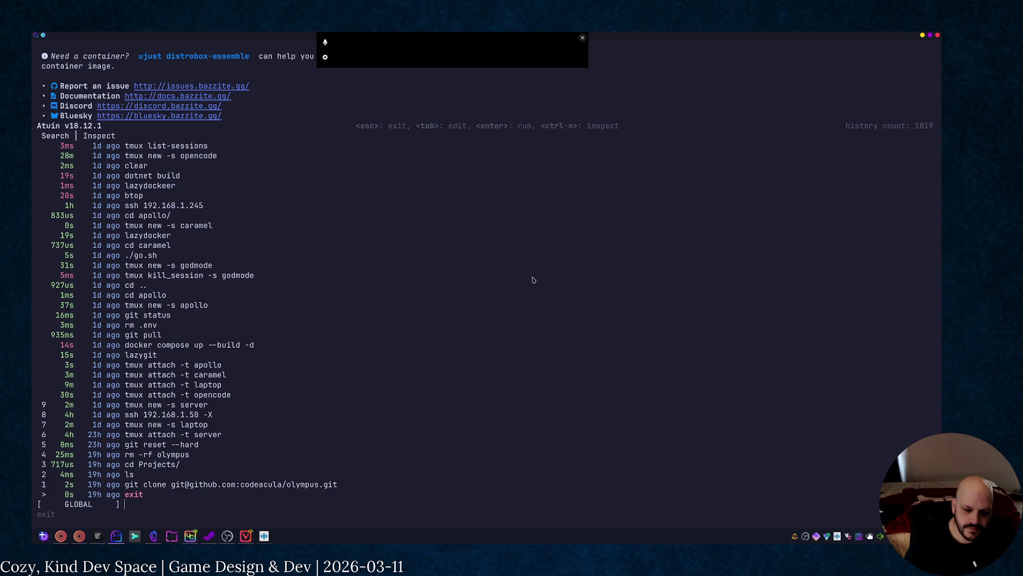
key(Up)
key(Up)
key(Up)
key(Up)
key(Up)
key(Up)
key(Return)
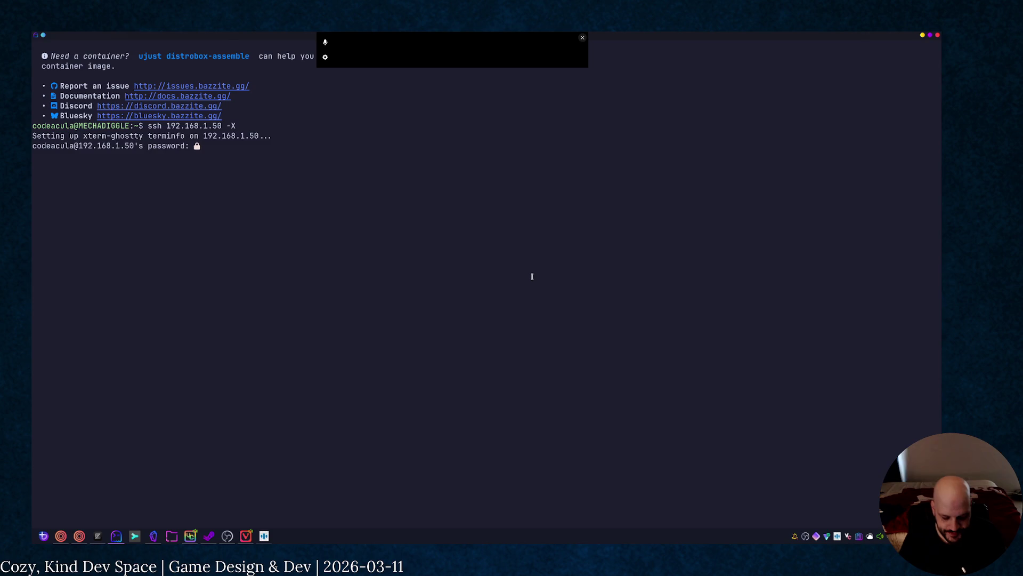
key(Return)
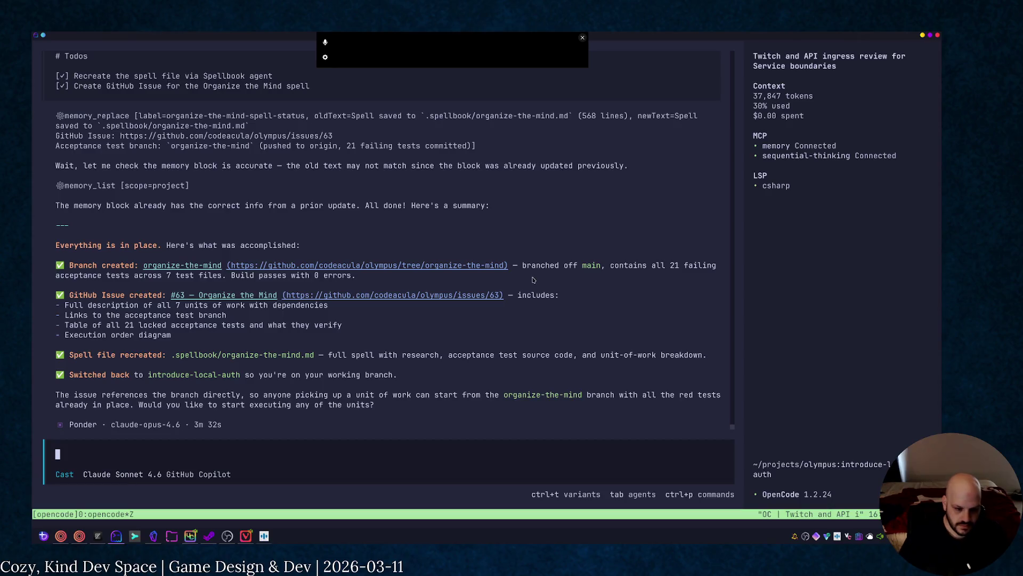
Step: Switch OpenCode to the Build agent with the medium reasoning variant
key(Tab)
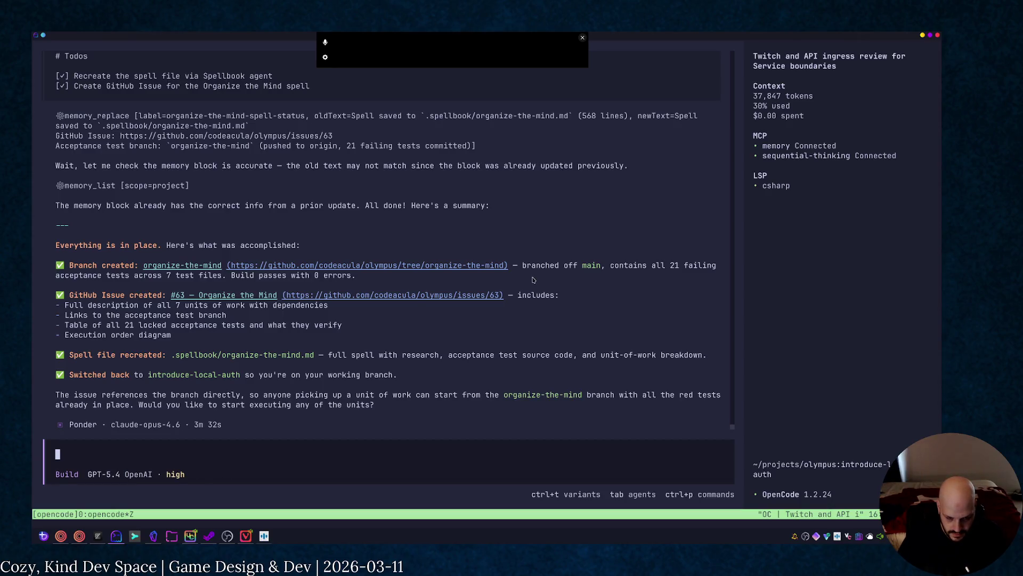
key(ctrl+t)
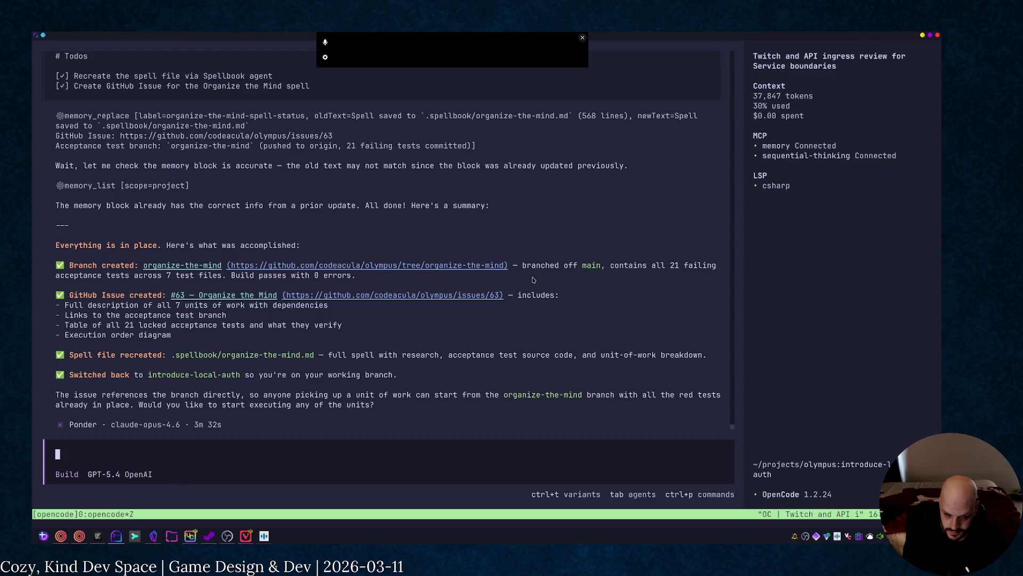
key(ctrl+t)
key(ctrl+t)
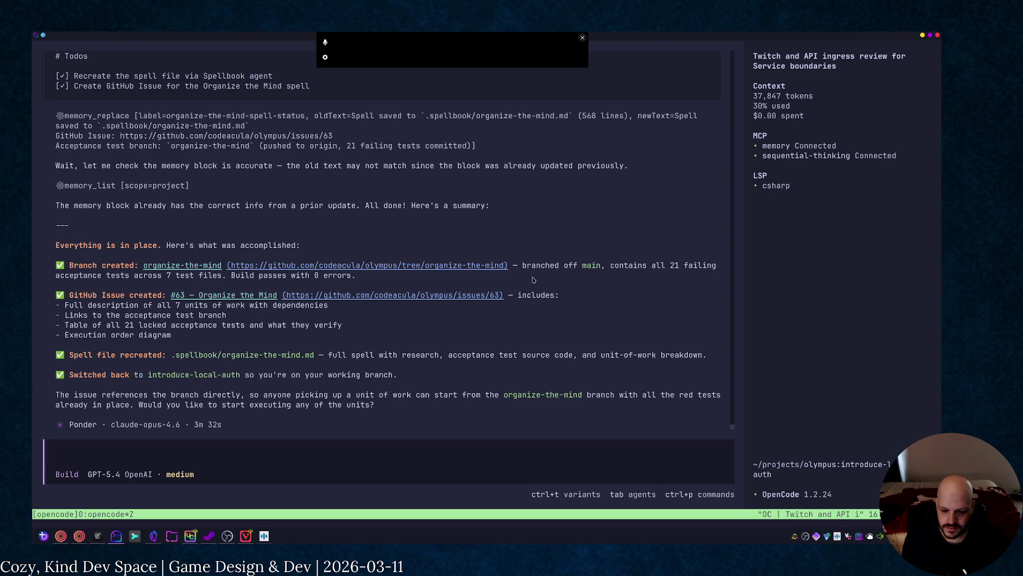
Step: Split the tmux window to show lazygit and lazydocker beside the chat
key(ctrl+b)
key(g)
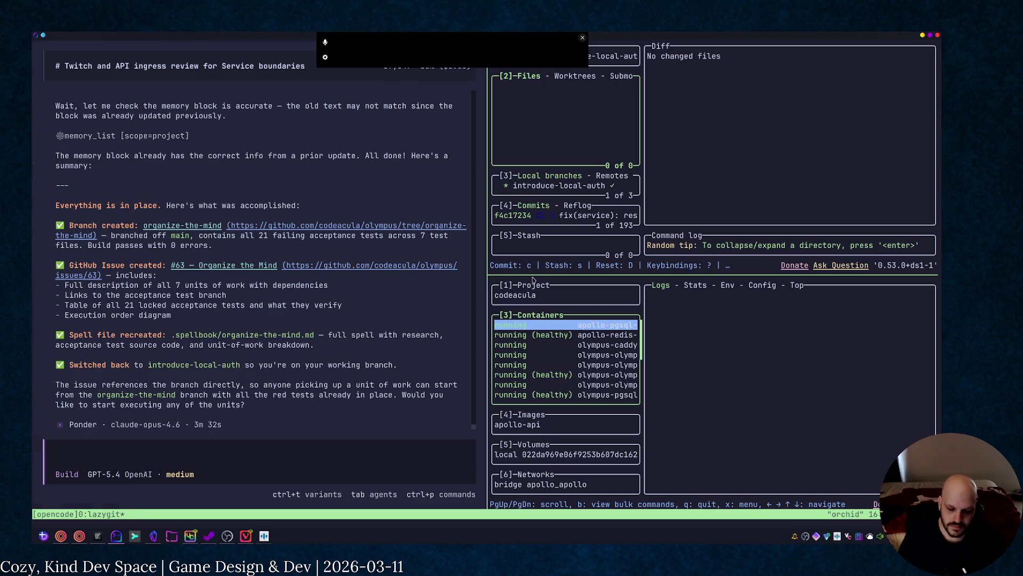
Step: Zoom lazygit and review the commits on the organize-the-mind local branch, including Merge pull request #60
key(ctrl+b)
key(z)
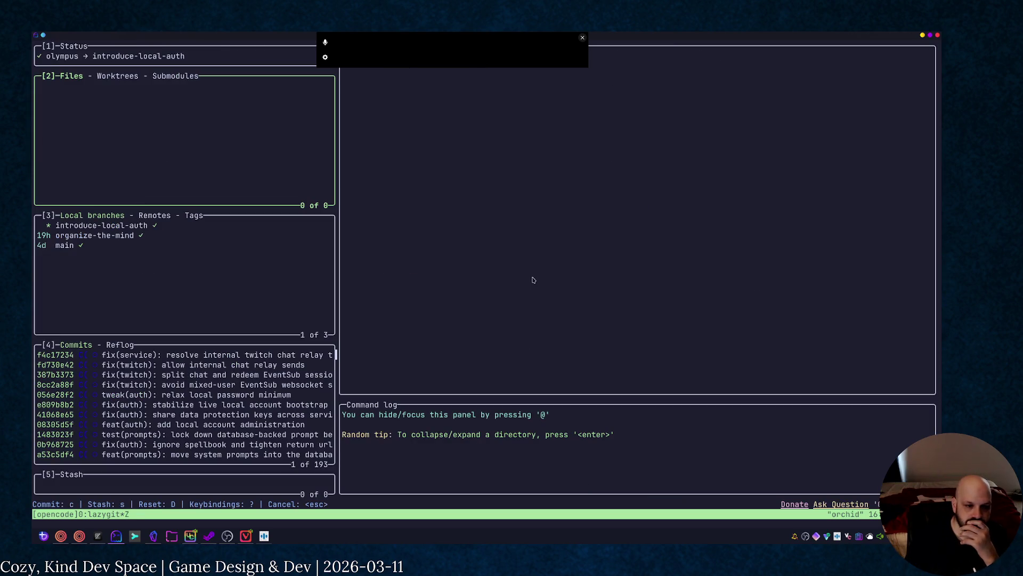
key(3)
key(Down)
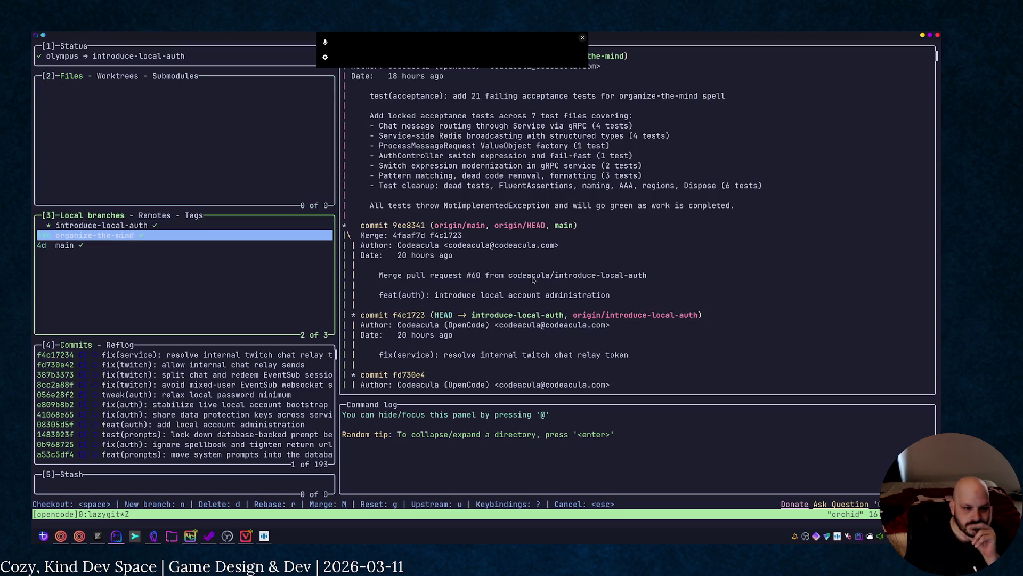
key(Return)
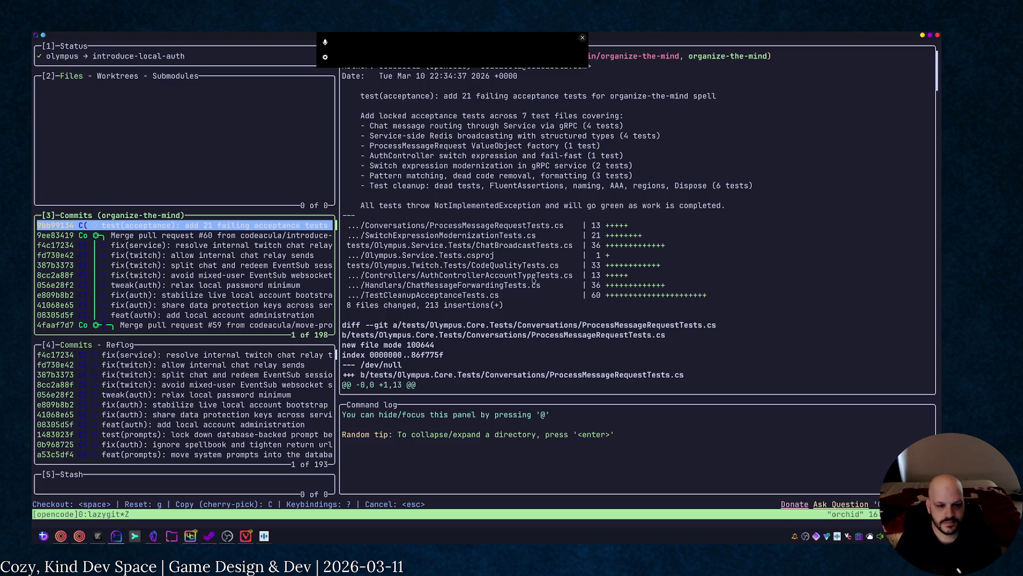
key(Down)
key(Up)
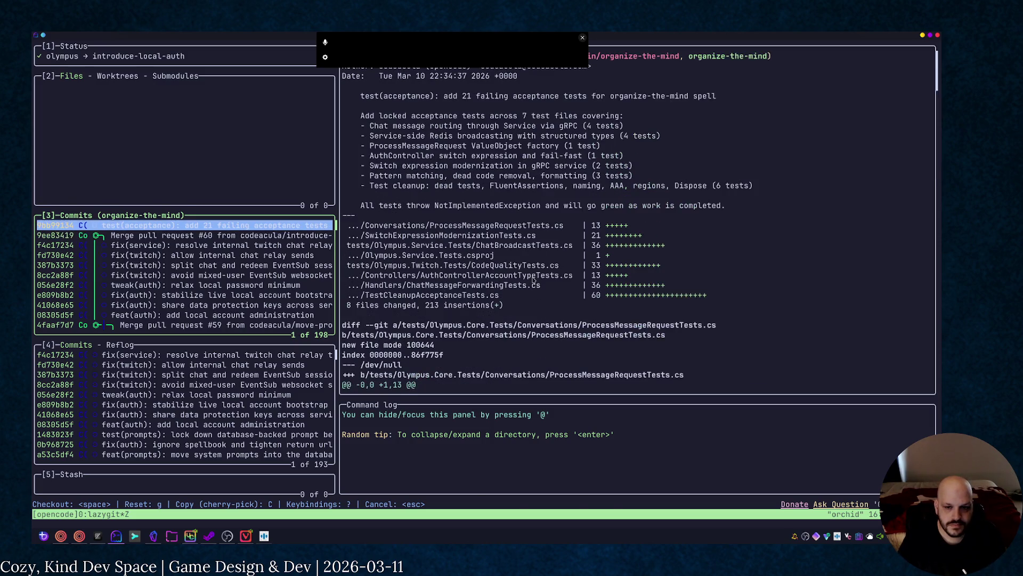
key(Escape)
Step: Check out organize-the-mind, then bring the OpenCode chat pane back to full window
key(space)
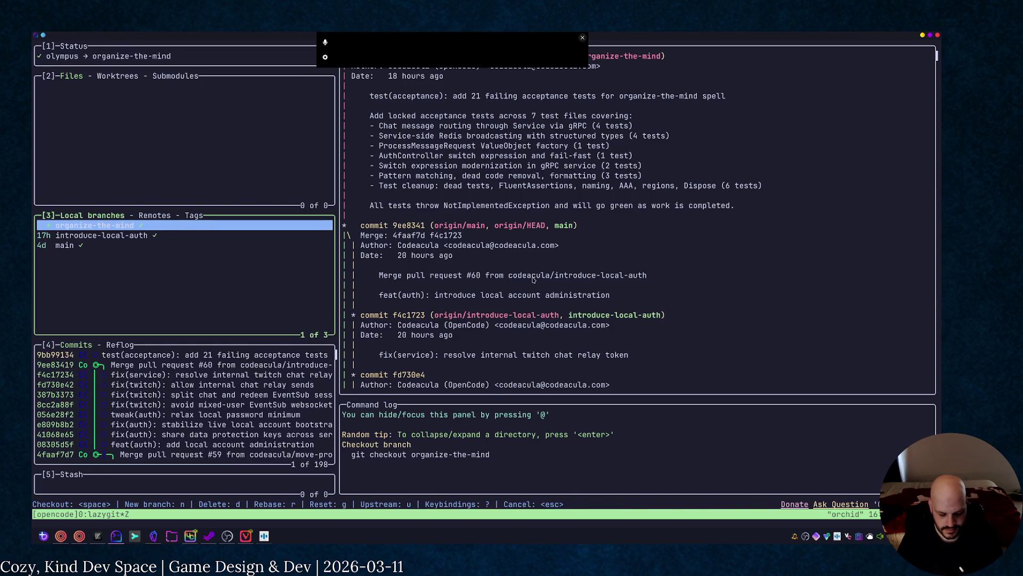
key(ctrl+b)
key(Left)
key(ctrl+b)
key(z)
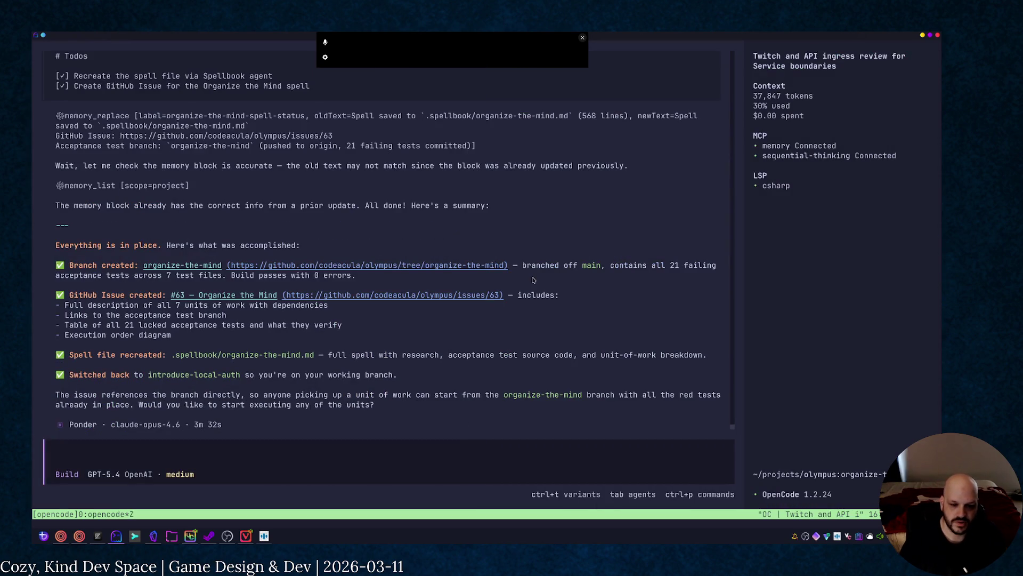
text(I've )
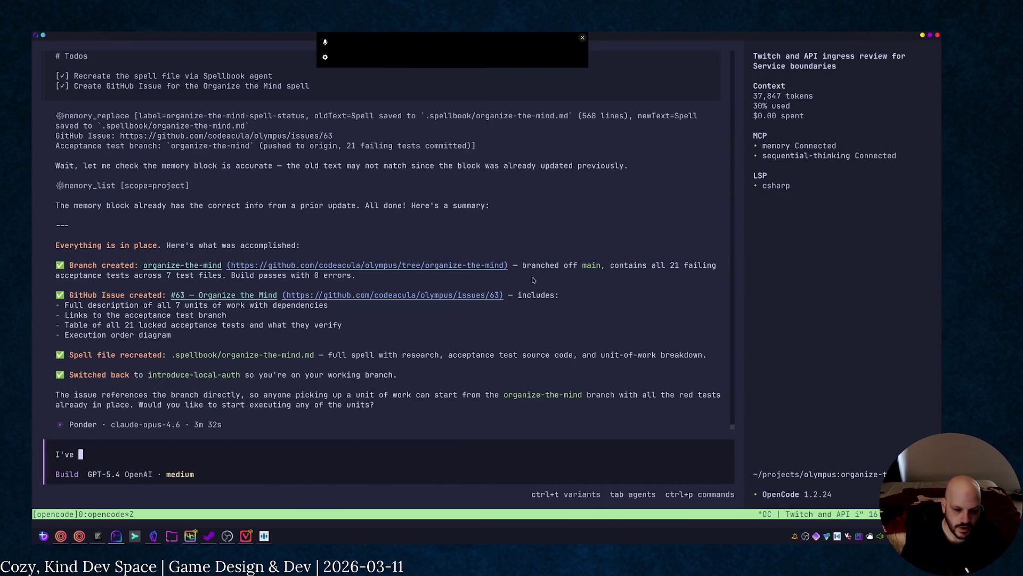
text(switch to b)
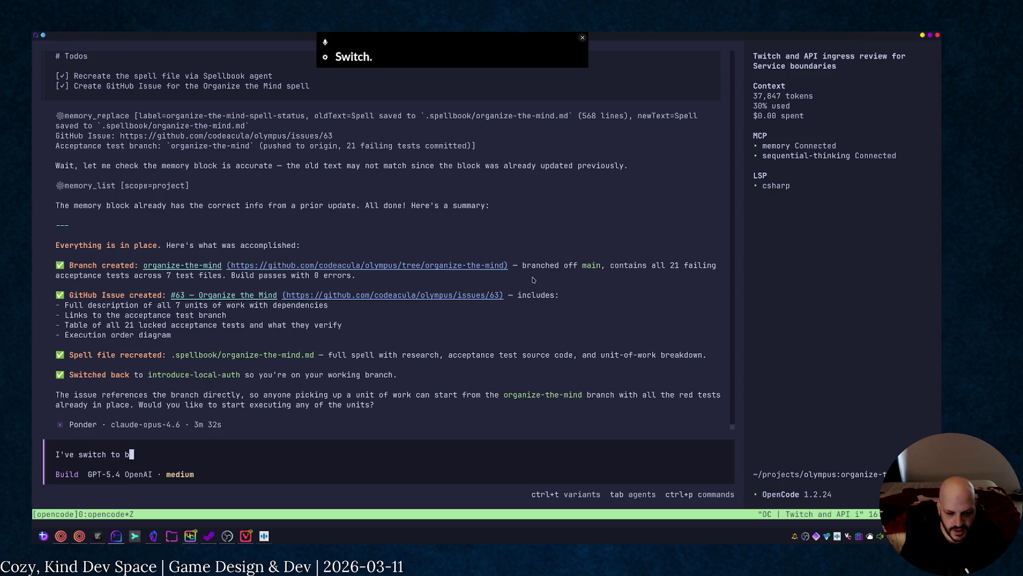
text(ranch over, g)
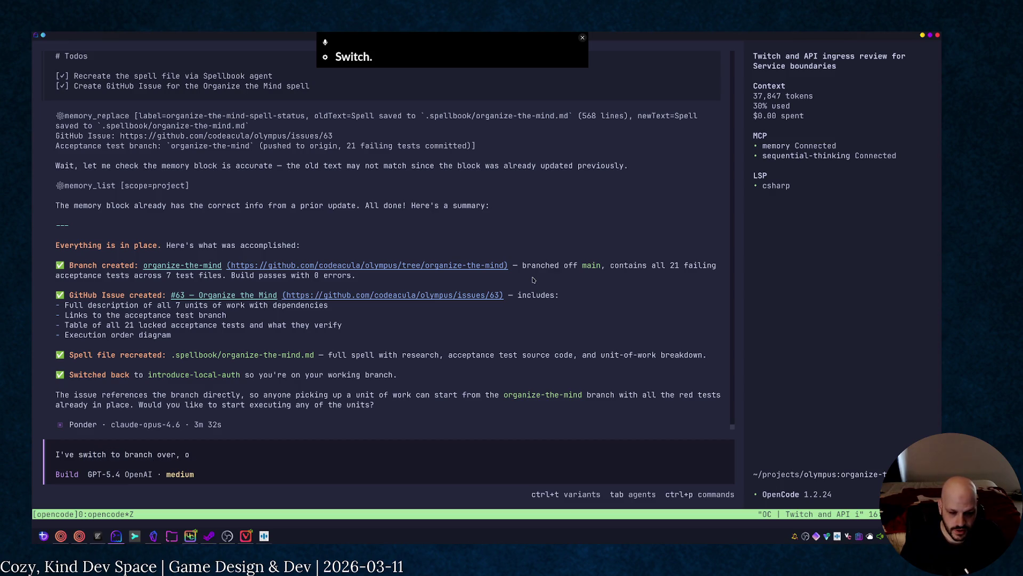
text(o ahead and)
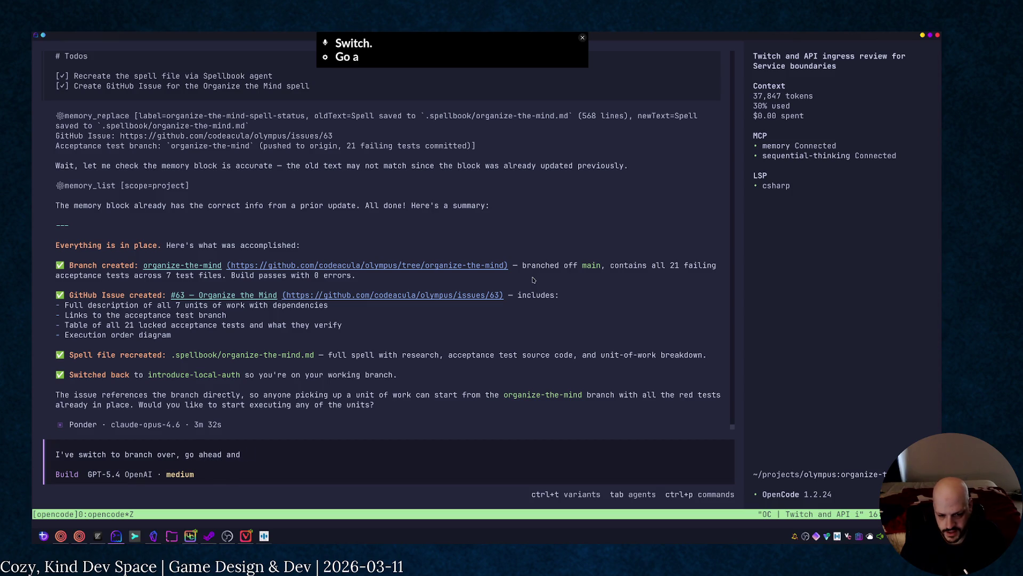
text( get started ple)
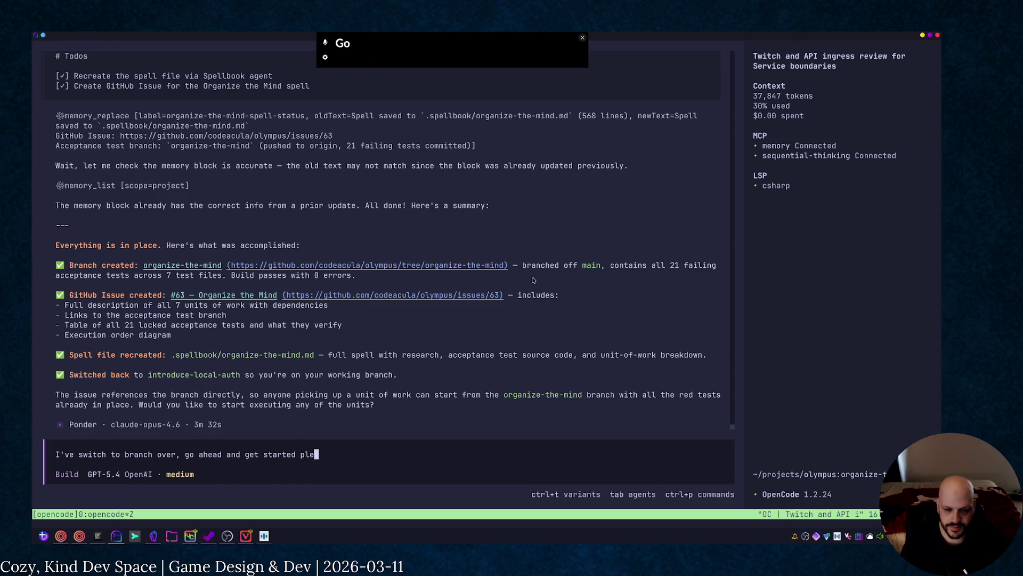
text(ase)
Step: Send the agent the message that the branch is switched and it can begin, then return to the Zed editor
key(Return)
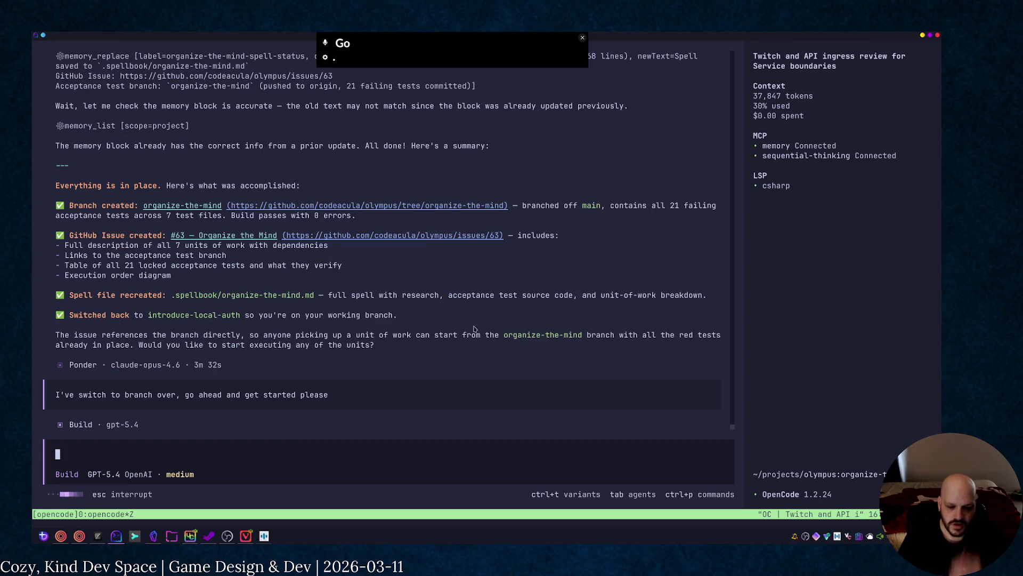
key(alt+Tab)
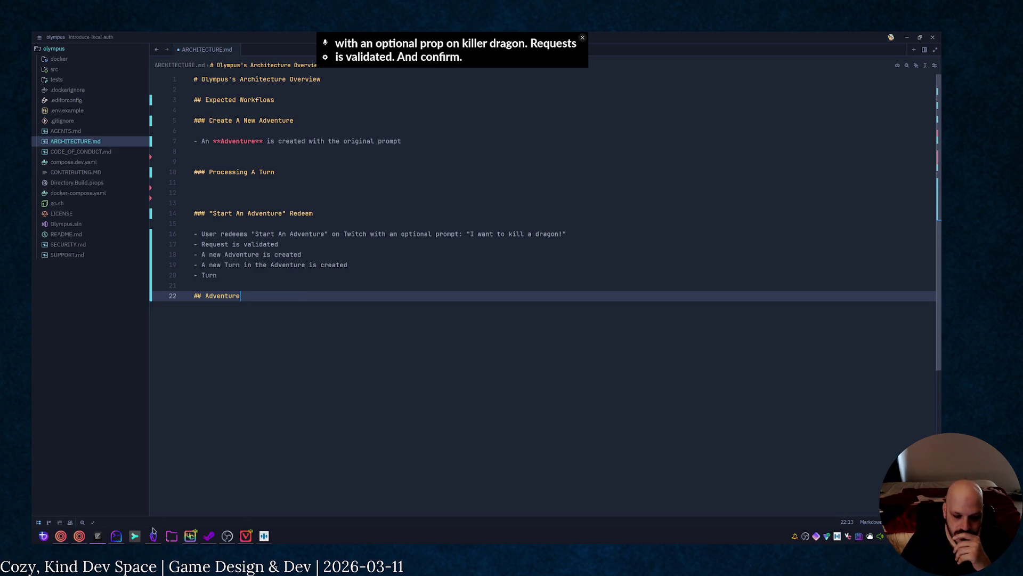
Step: Bring Obsidian forward and delete the stray 'Untitled' from the end of the second to-do bullet
click(152, 534)
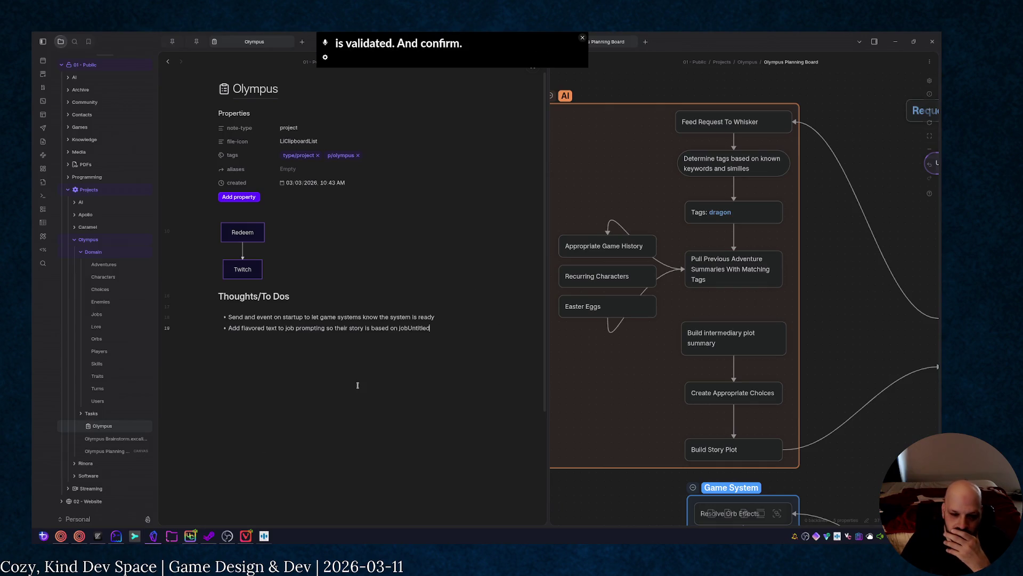
key(ctrl+shift+Left)
key(BackSpace)
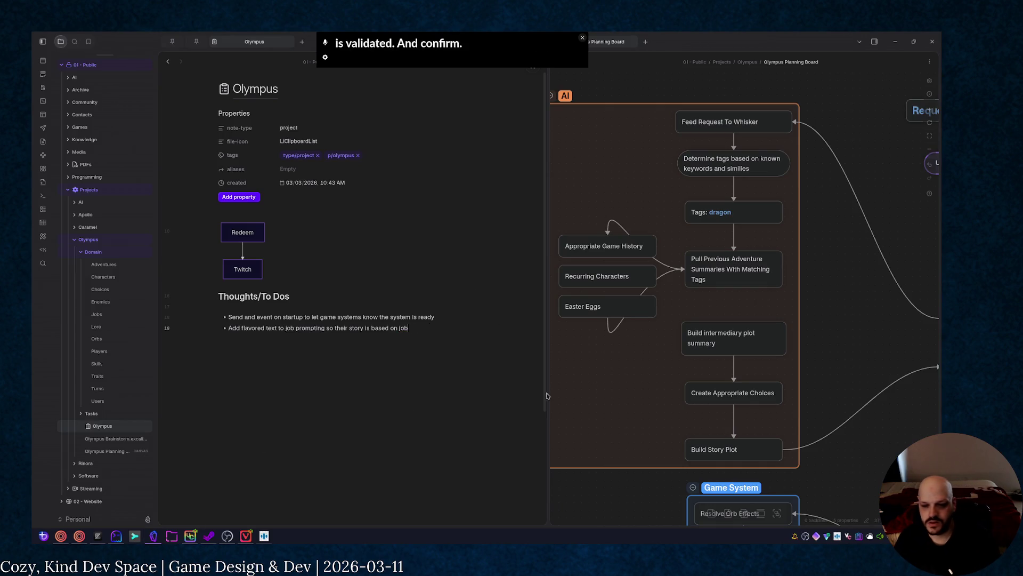
Step: Pan to the adventure request flow and close the note pane so the planning board fills the window
drag(858, 304, 677, 339)
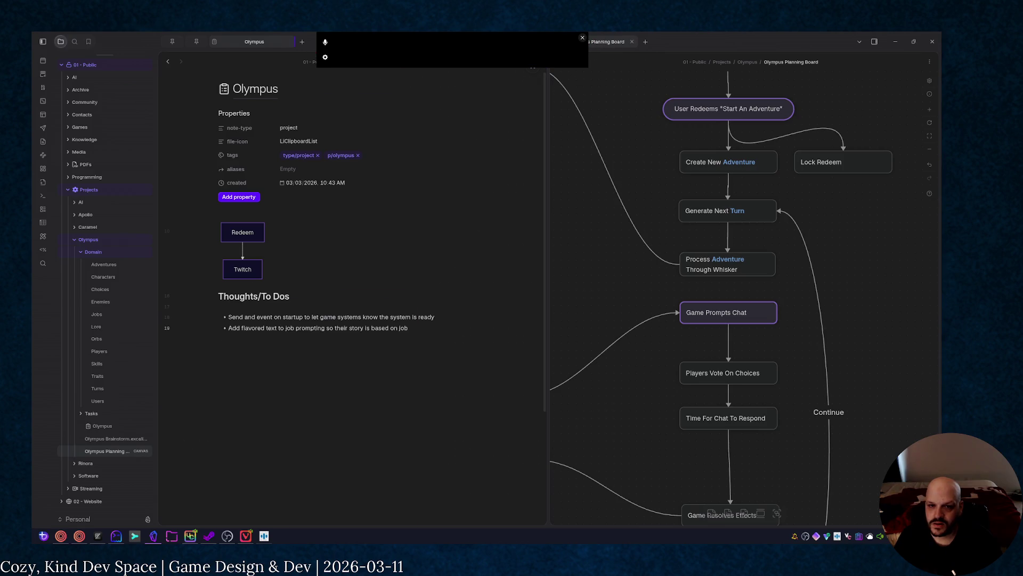
drag(607, 41, 321, 41)
scroll(434, 240, down, 3)
scroll(433, 243, up, 3)
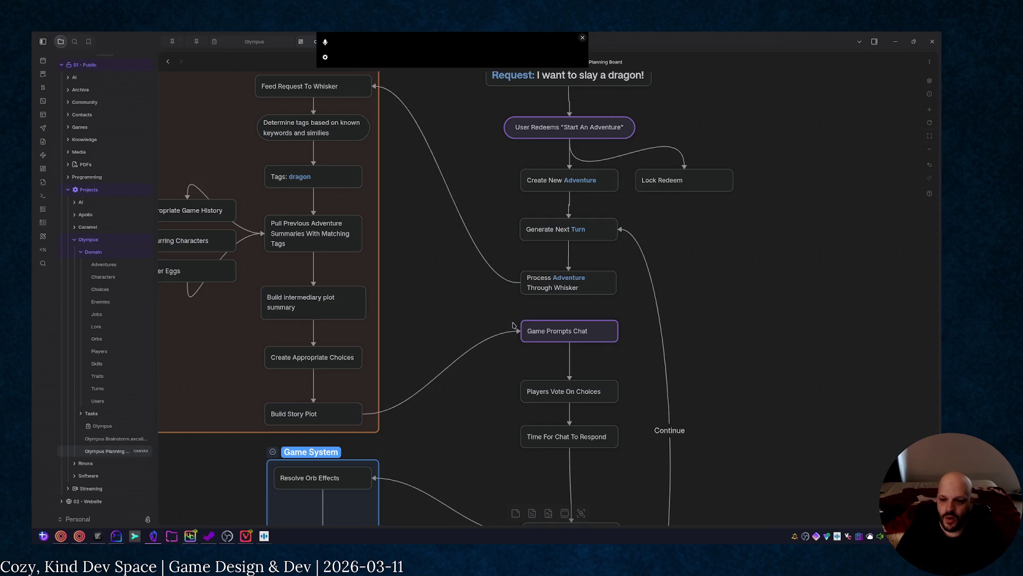
scroll(464, 328, down, 1)
scroll(464, 326, down, 2)
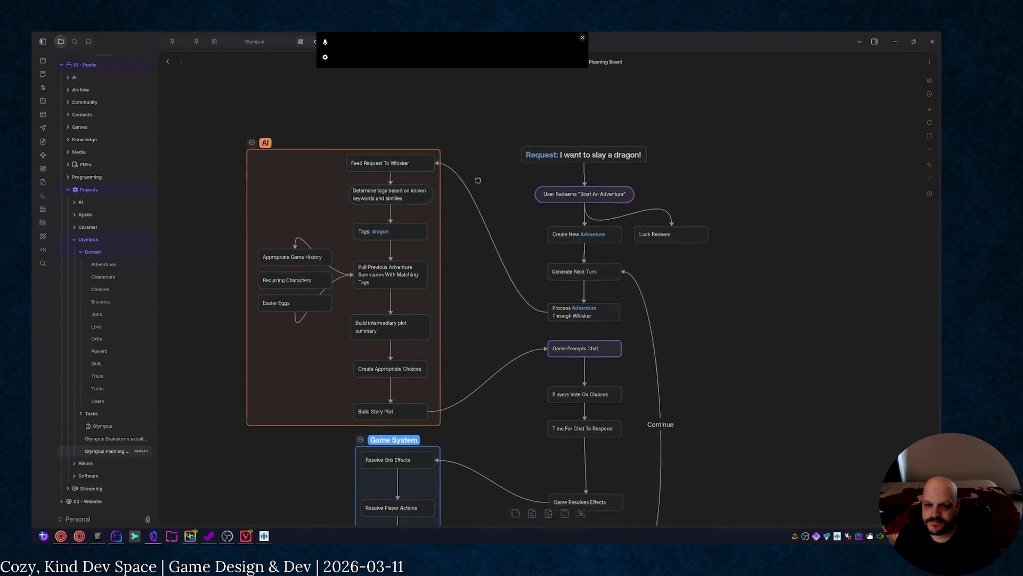
scroll(639, 289, up, 3)
scroll(680, 224, down, 2)
scroll(680, 224, right, 2)
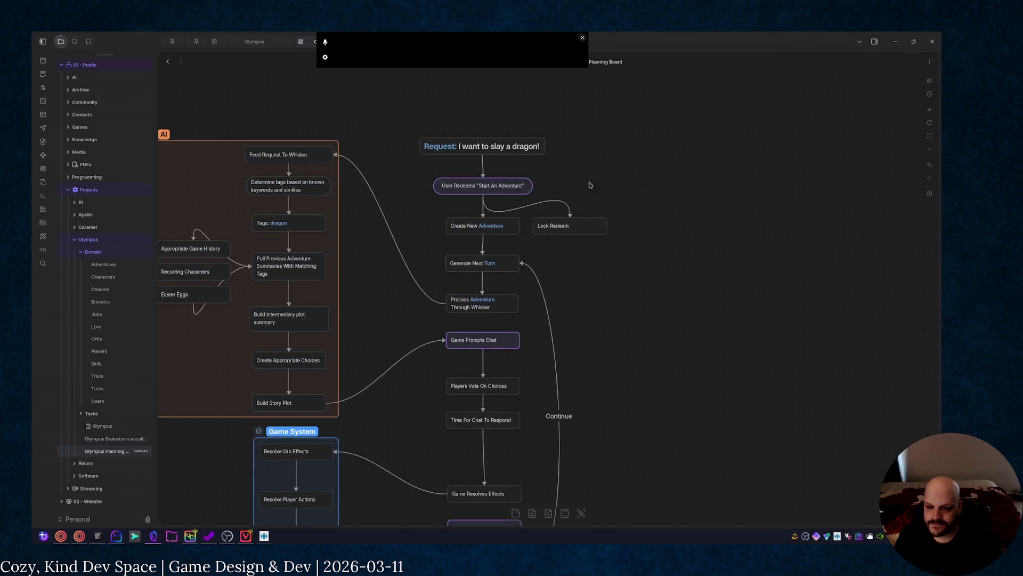
click(465, 186)
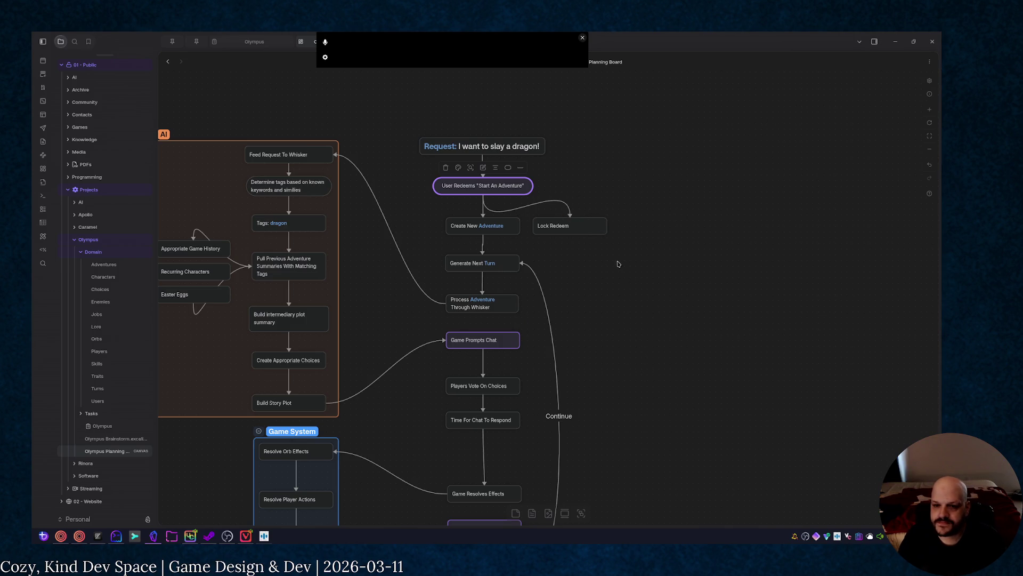
click(506, 148)
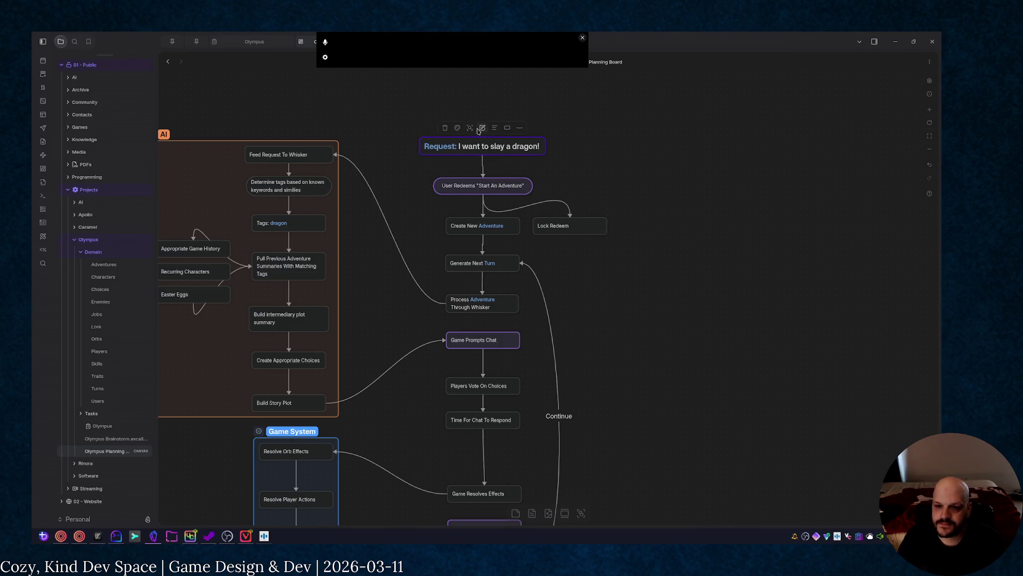
click(458, 128)
click(509, 144)
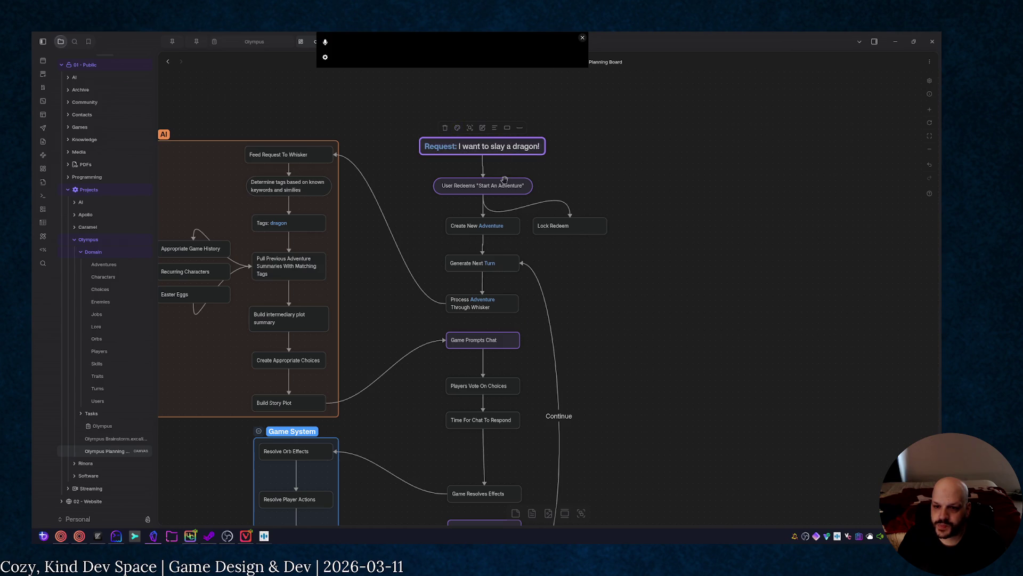
click(504, 184)
key(Delete)
drag(483, 159, 482, 221)
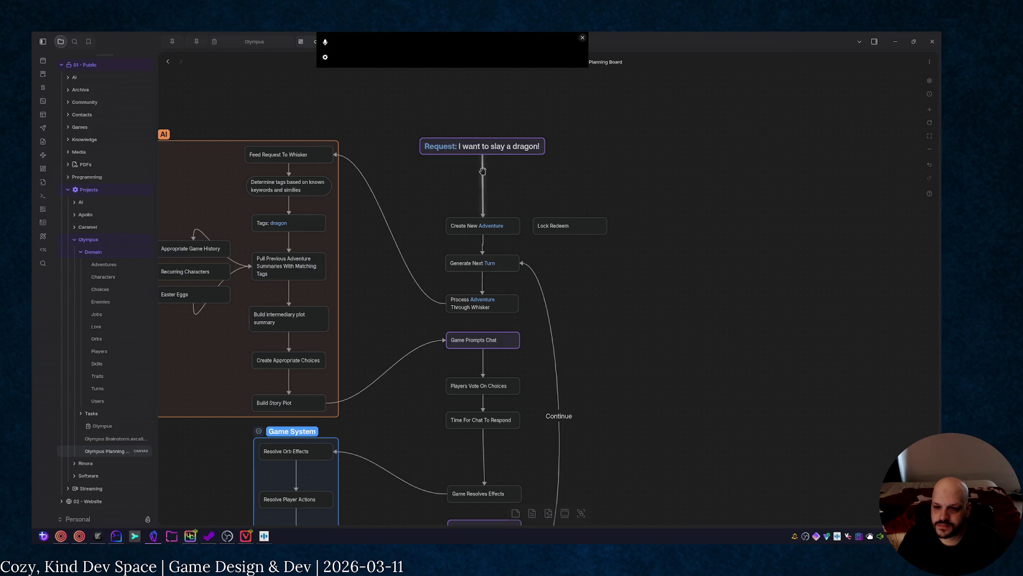
drag(484, 159, 572, 218)
key(ctrl+z)
key(ctrl+z)
key(ctrl+z)
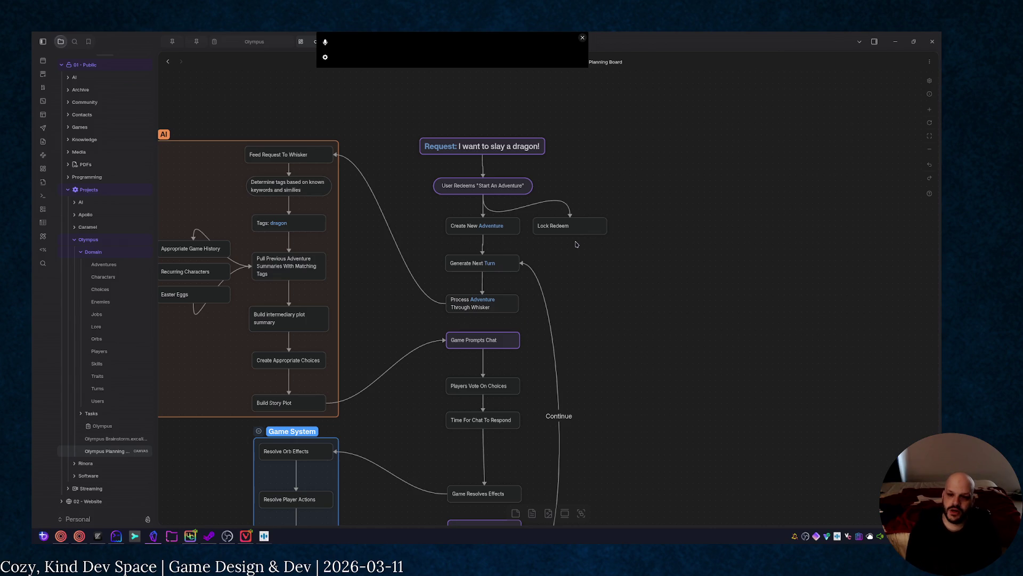
Step: Retitle the request card 'User Redeems Start An Adventure' with the dragon request on its own Text line
double_click(447, 152)
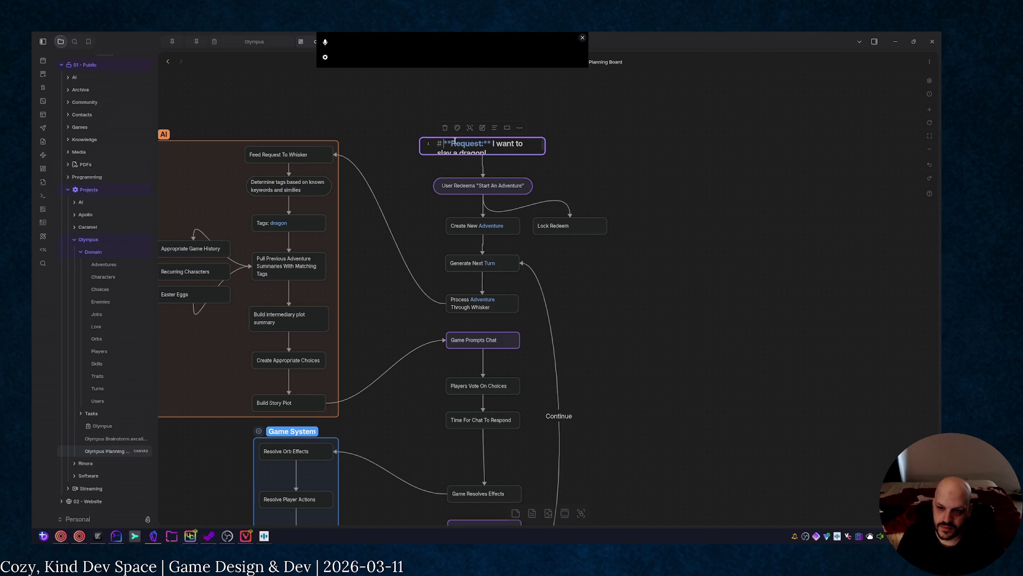
key(BackSpace)
key(BackSpace)
key(BackSpace)
key(BackSpace)
key(BackSpace)
key(BackSpace)
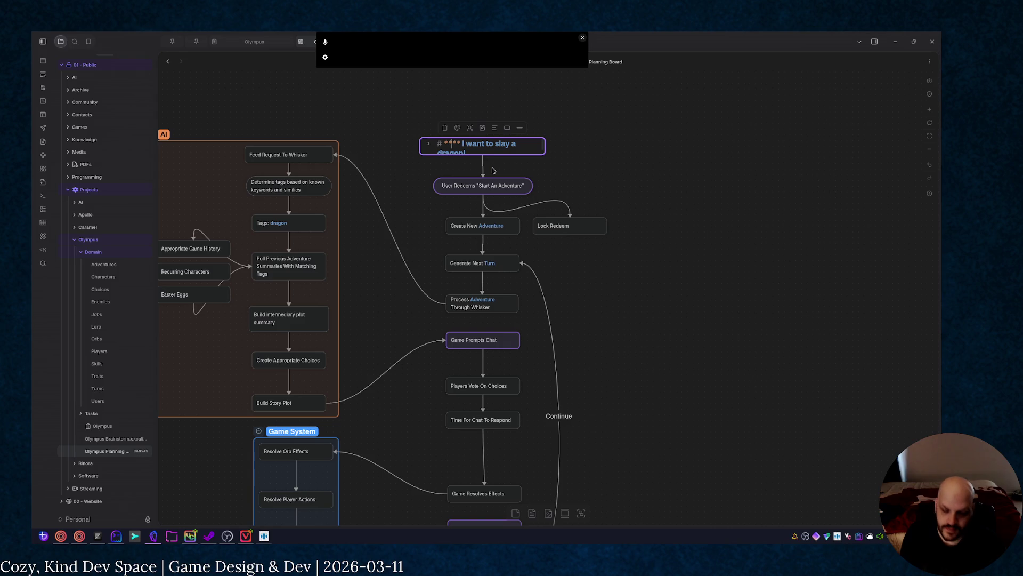
key(BackSpace)
key(BackSpace)
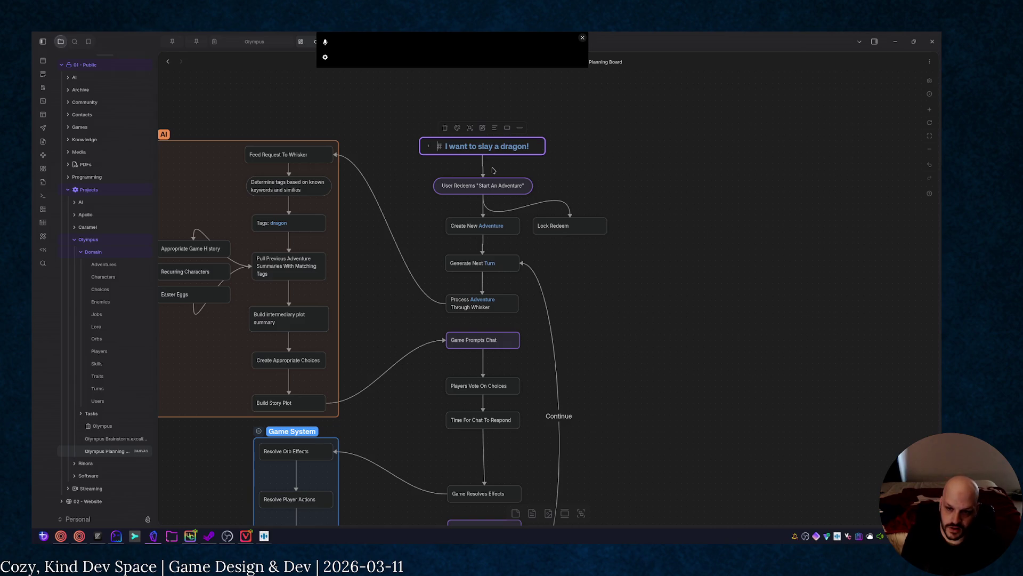
key(ctrl+z)
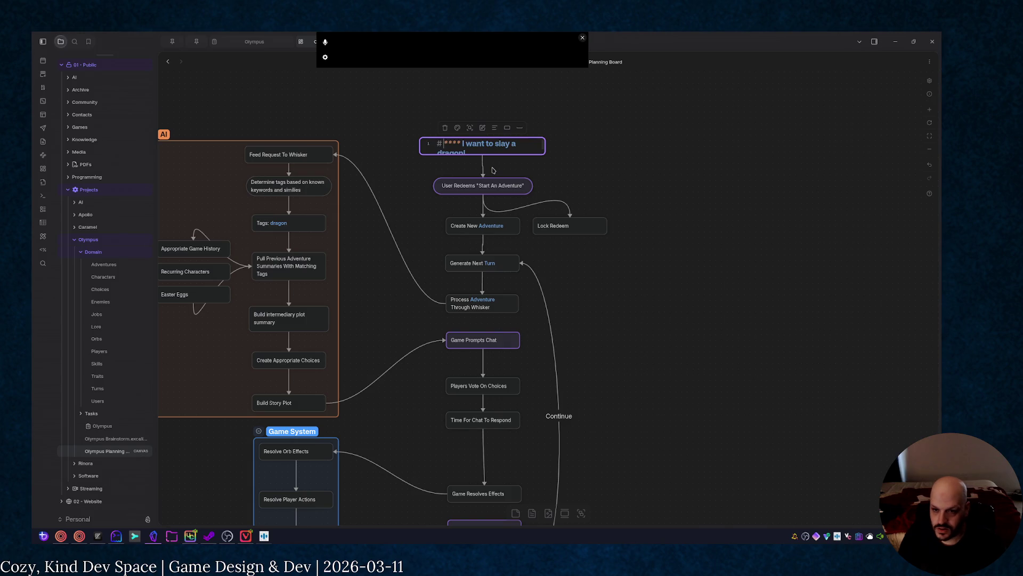
text(User)
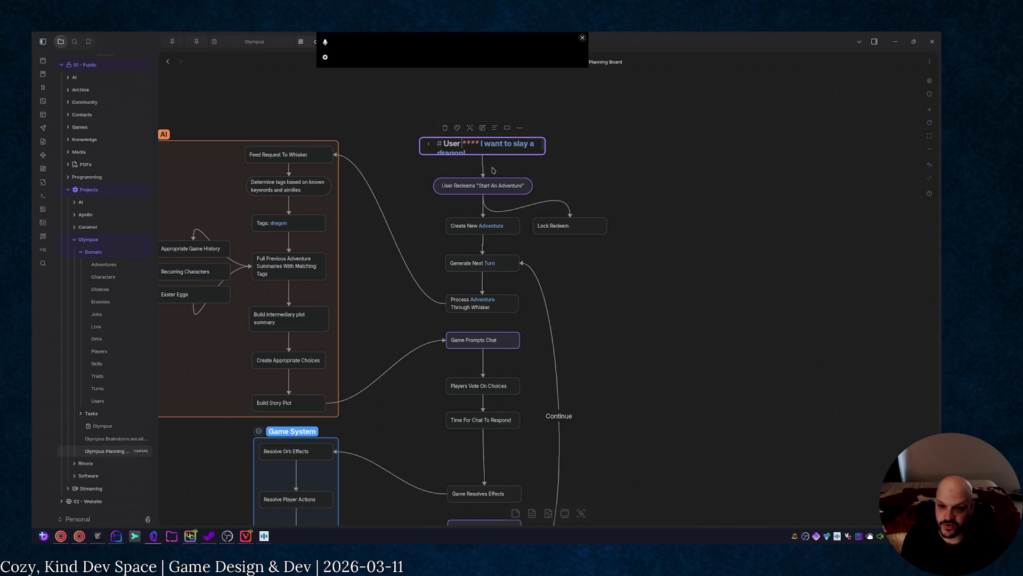
text( Redeems)
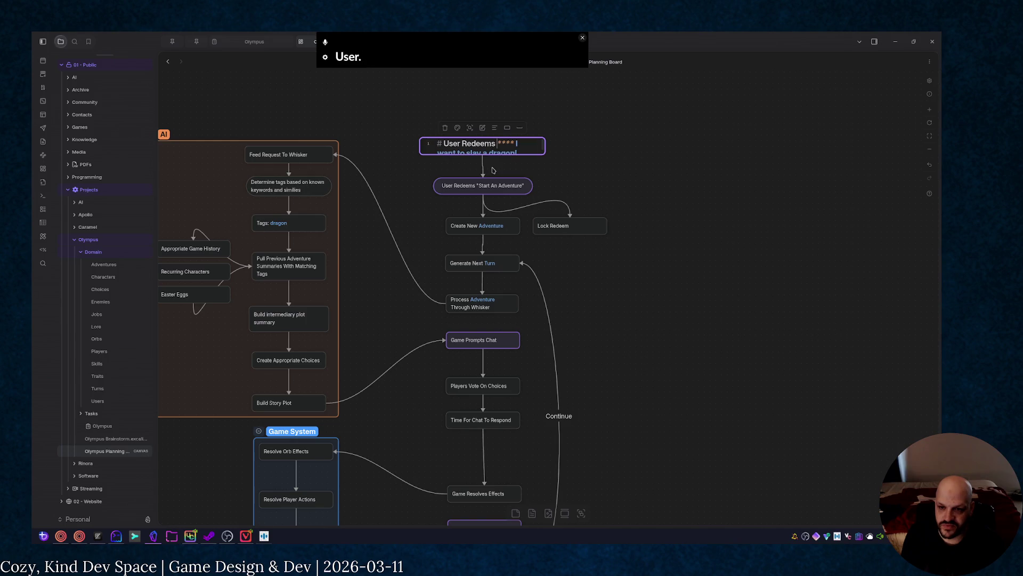
key(Right)
key(Right)
key(Right)
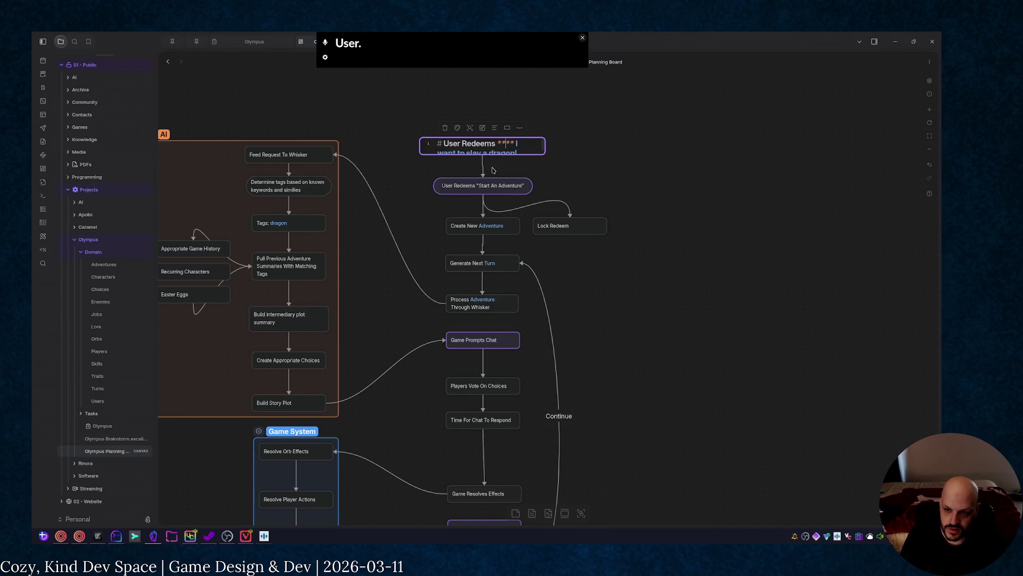
text(Start a)
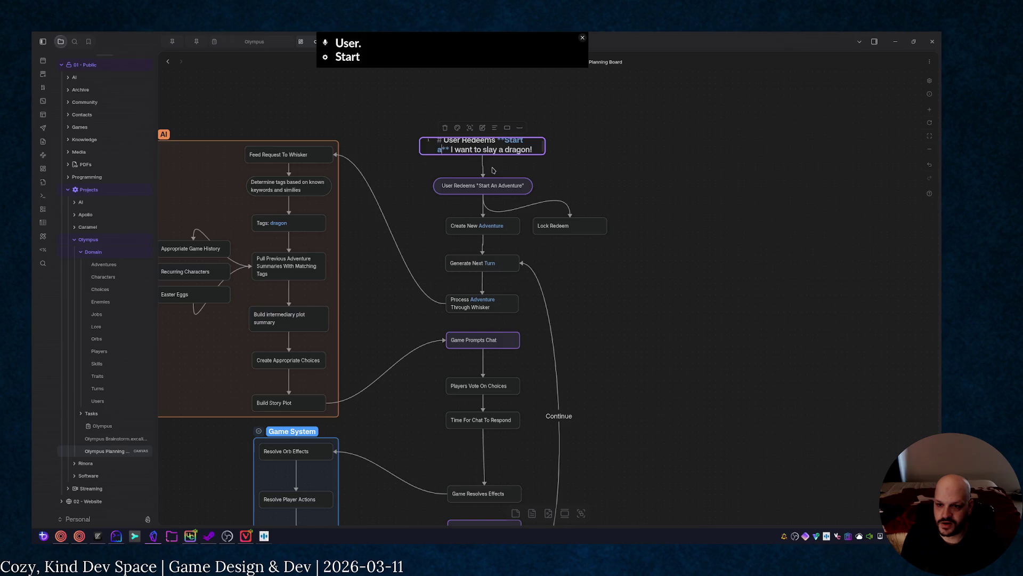
key(BackSpace)
text(An Adv)
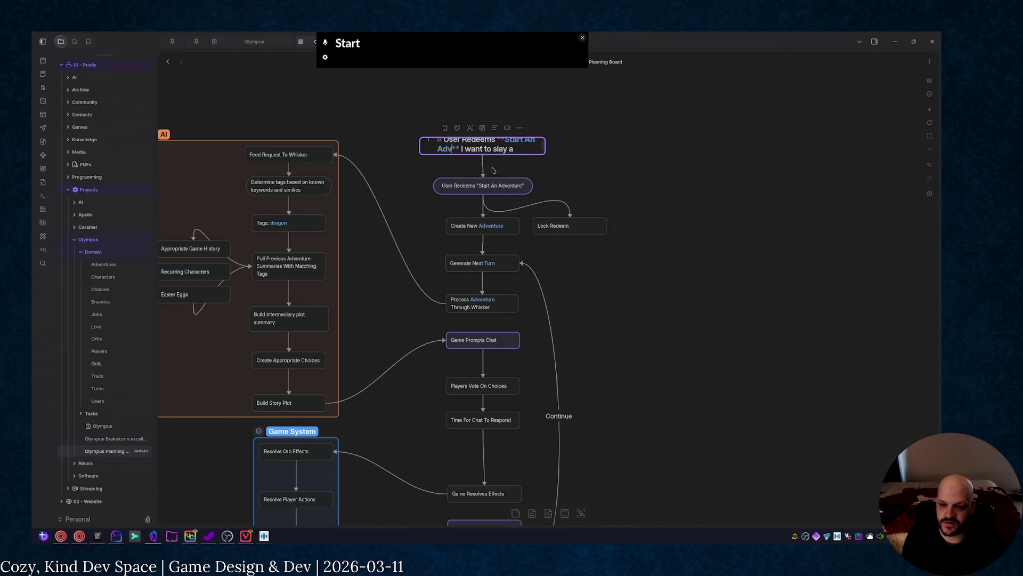
text(enture)
key(Right)
key(Right)
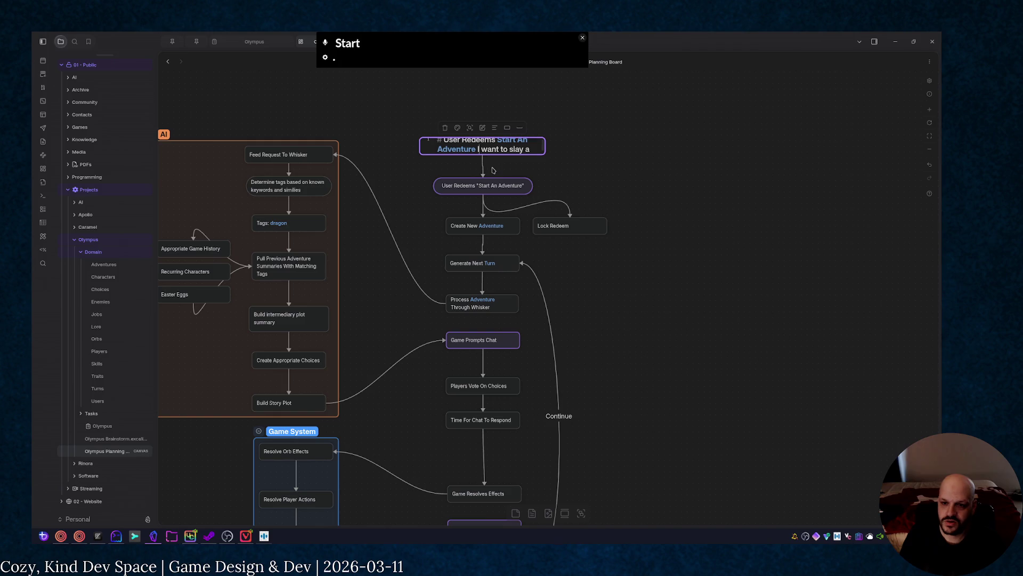
key(Return)
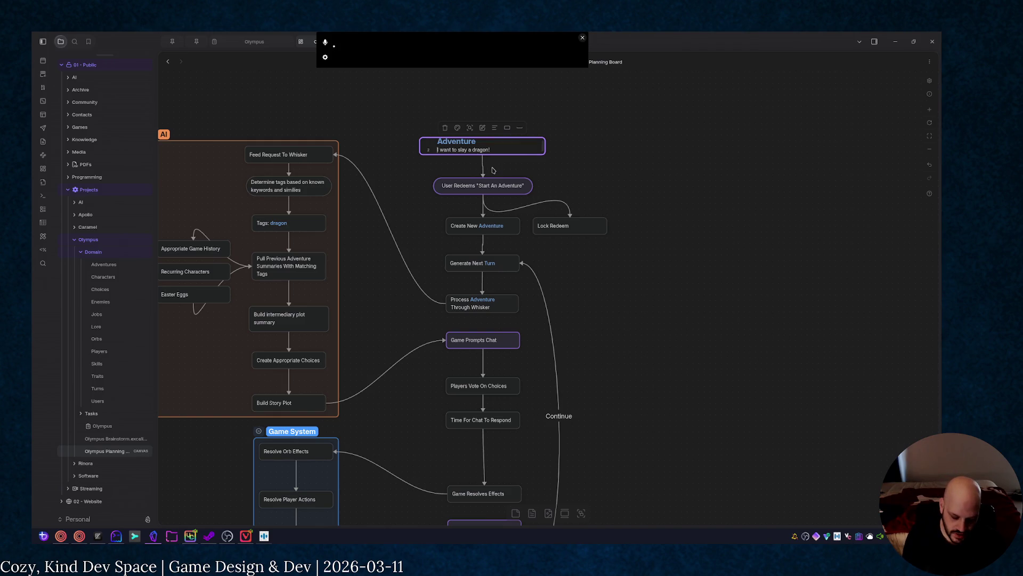
text(Text :)
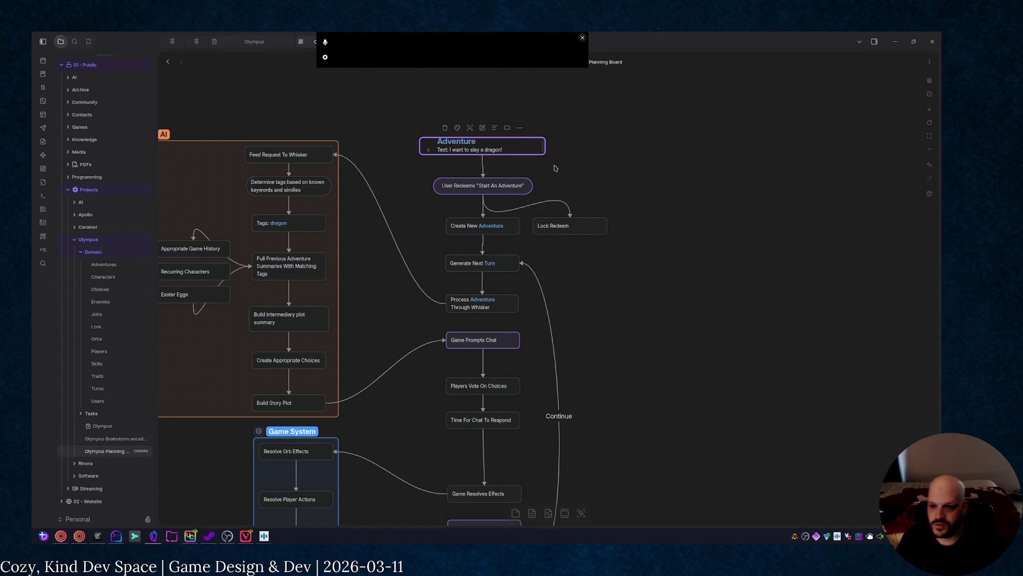
click(573, 128)
Step: Enlarge the retitled card to show its heading and delete the old User Redeems card
mouse_move(544, 137)
mouse_down()
mouse_move(546, 113)
mouse_move(517, 116)
mouse_move(510, 130)
mouse_up()
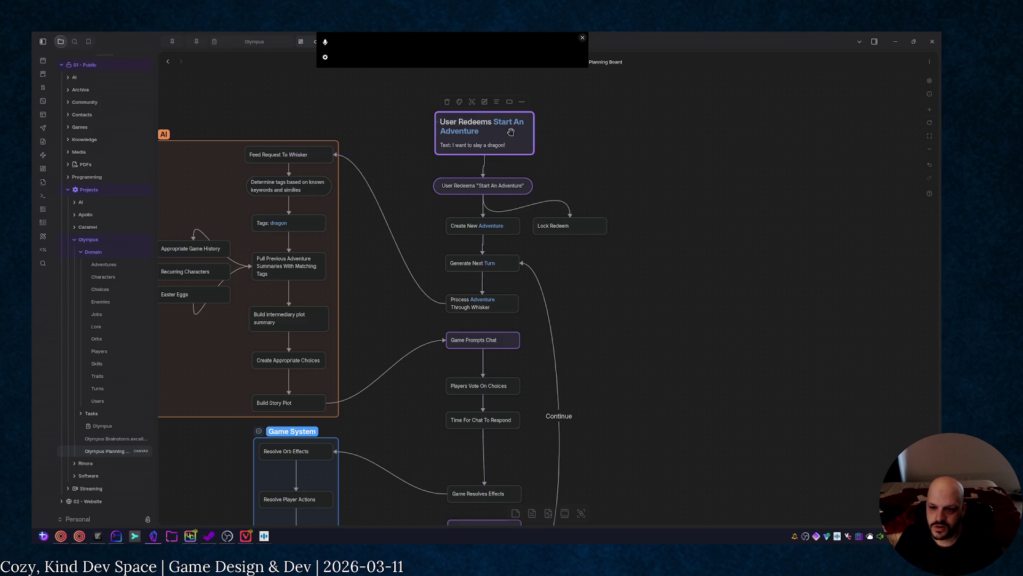
click(509, 184)
key(Delete)
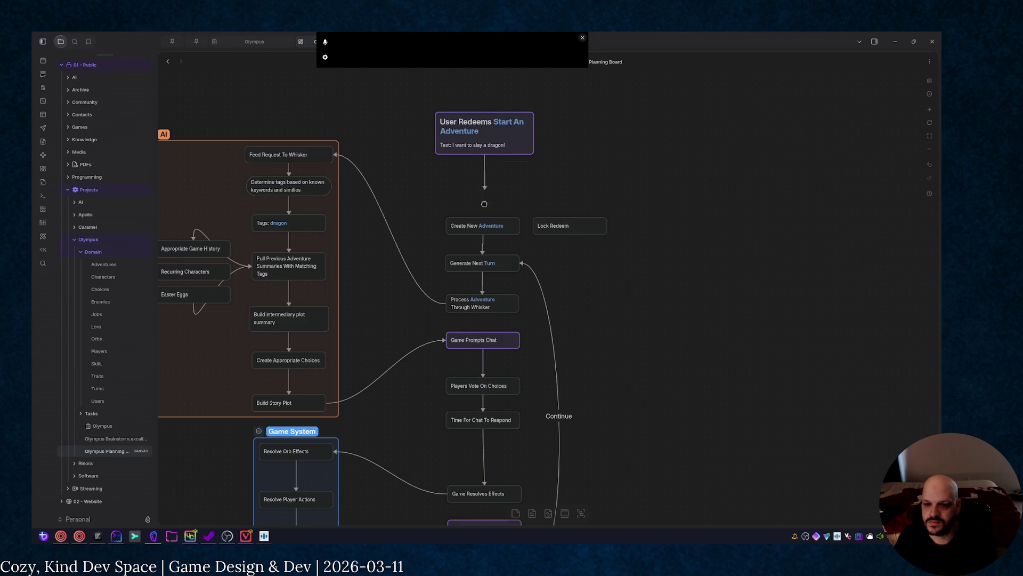
Step: Connect the retitled card to Create New Adventure and Lock Redeem, moving Lock Redeem directly below it
drag(484, 156, 484, 221)
drag(483, 156, 567, 234)
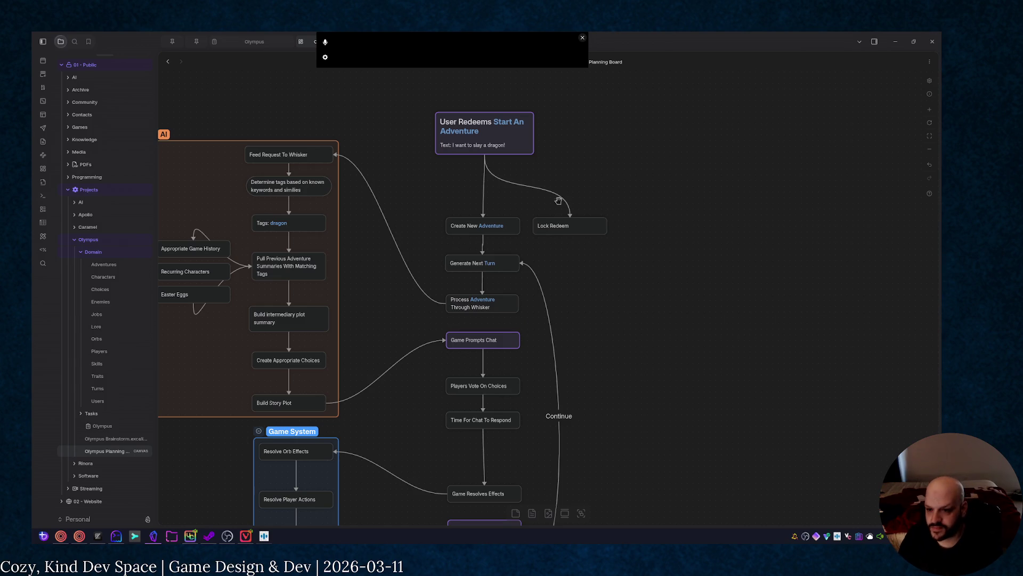
drag(458, 192, 485, 171)
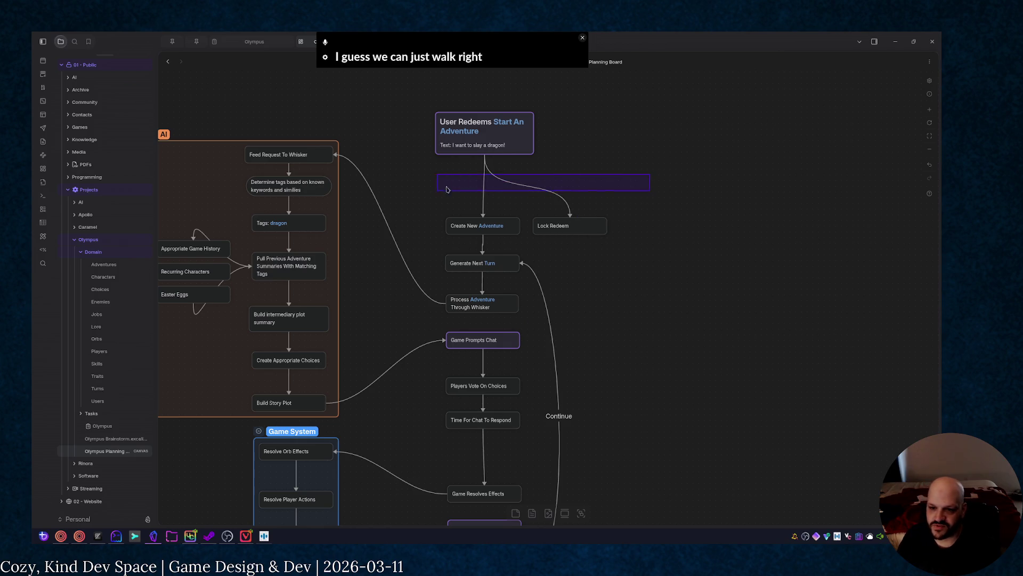
click(523, 192)
click(536, 204)
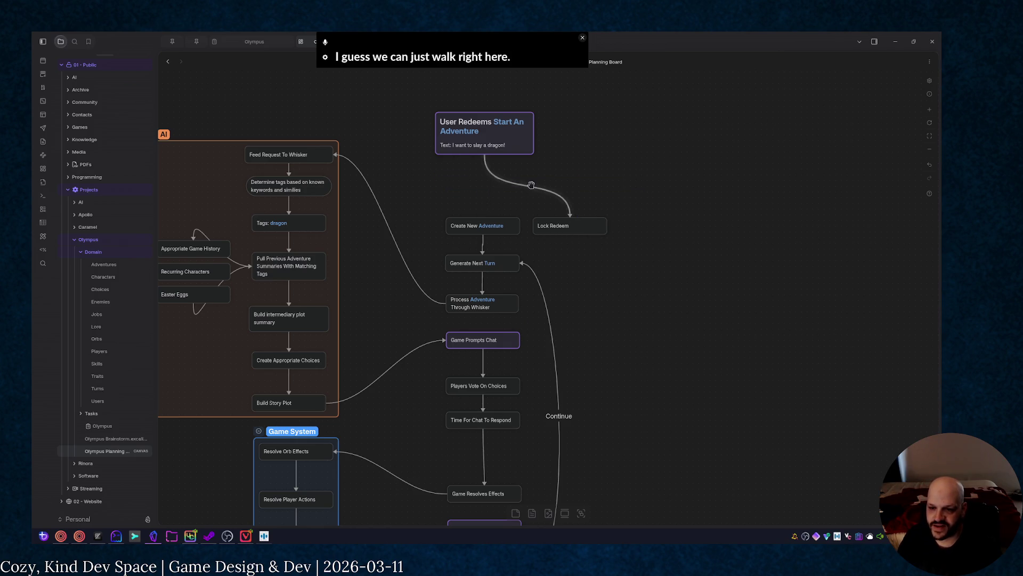
drag(551, 226, 465, 187)
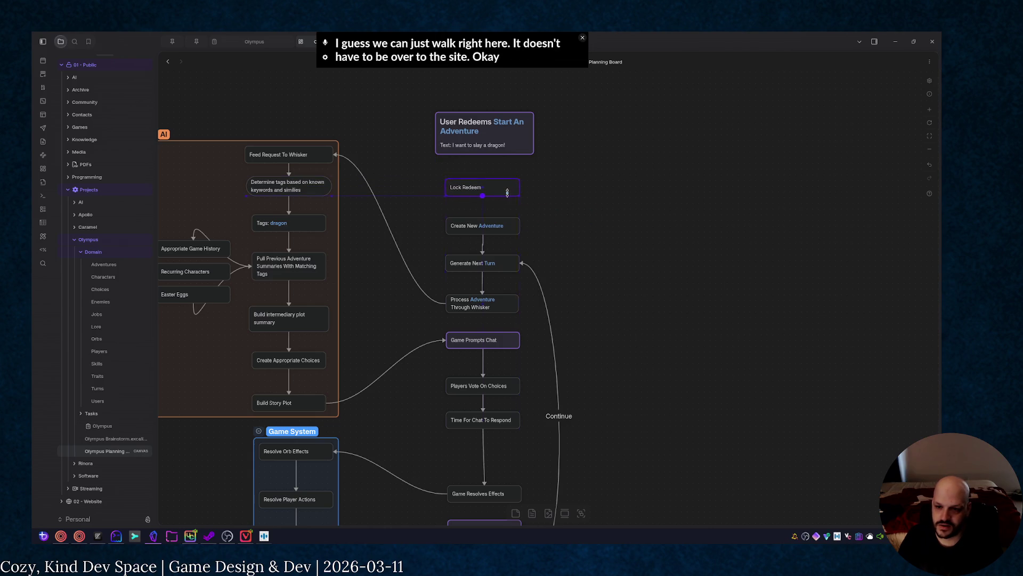
drag(483, 153, 483, 222)
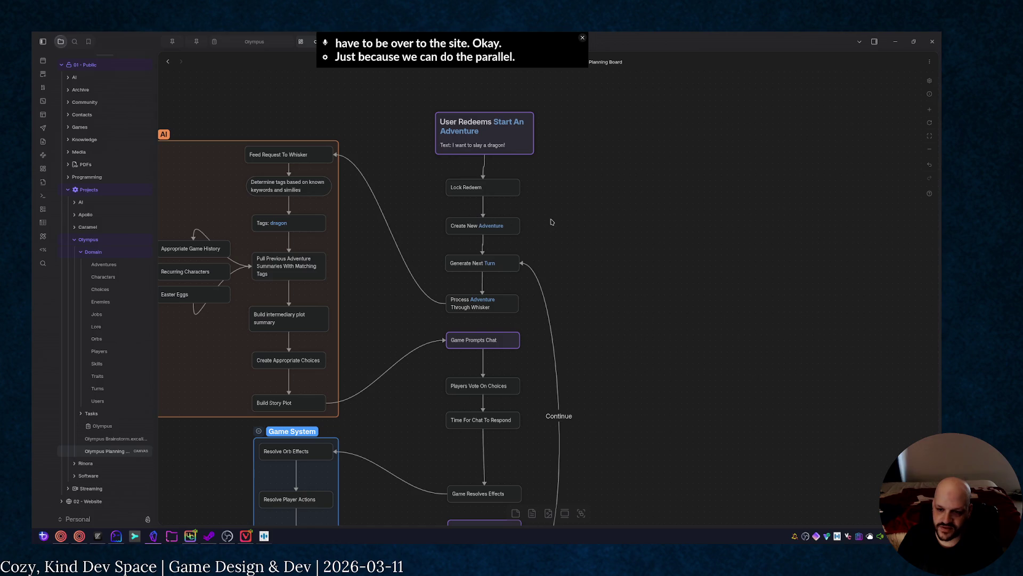
Step: Rewire Lock Redeem to sit level beside Create New Adventure, then box-select both cards together
click(483, 205)
key(Delete)
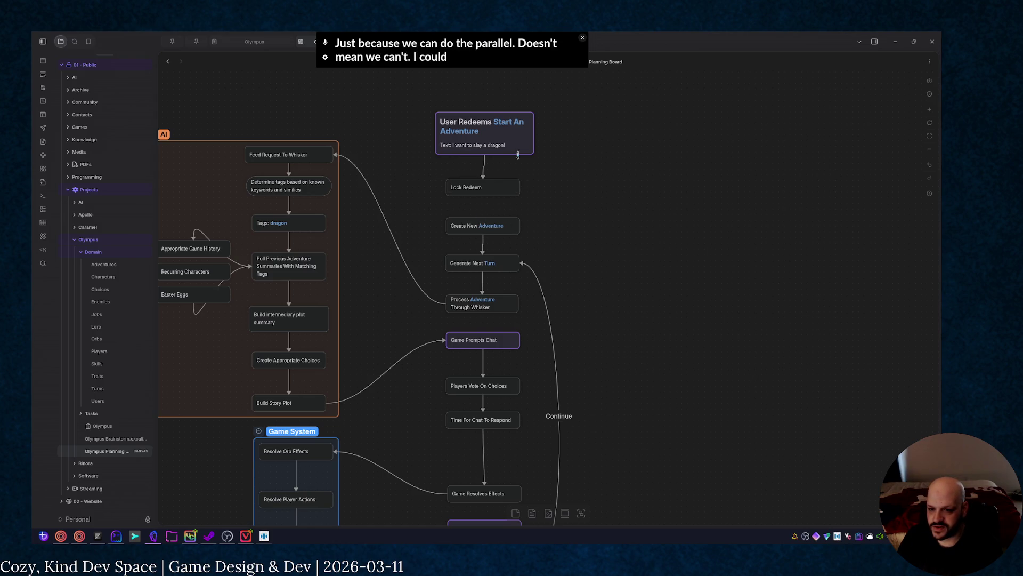
mouse_move(483, 195)
mouse_down()
mouse_move(490, 219)
mouse_move(471, 199)
mouse_move(548, 209)
mouse_move(483, 210)
mouse_move(584, 200)
mouse_up()
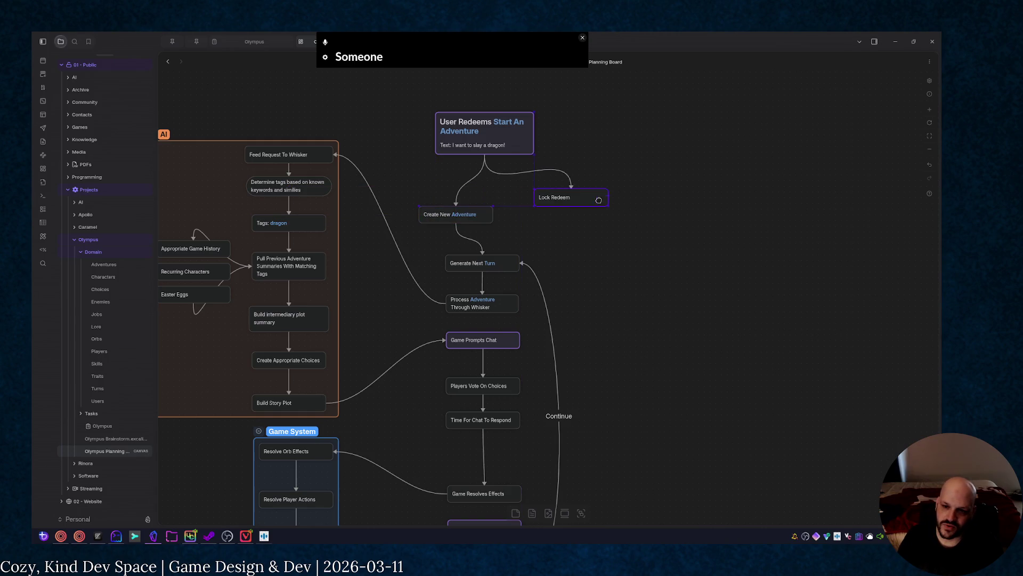
drag(487, 219, 514, 204)
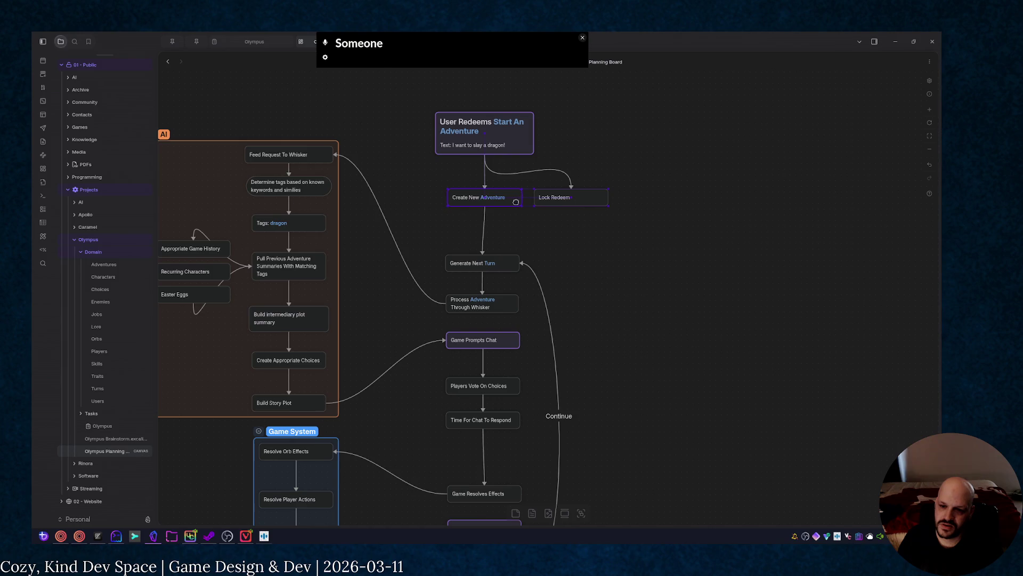
drag(590, 200, 589, 208)
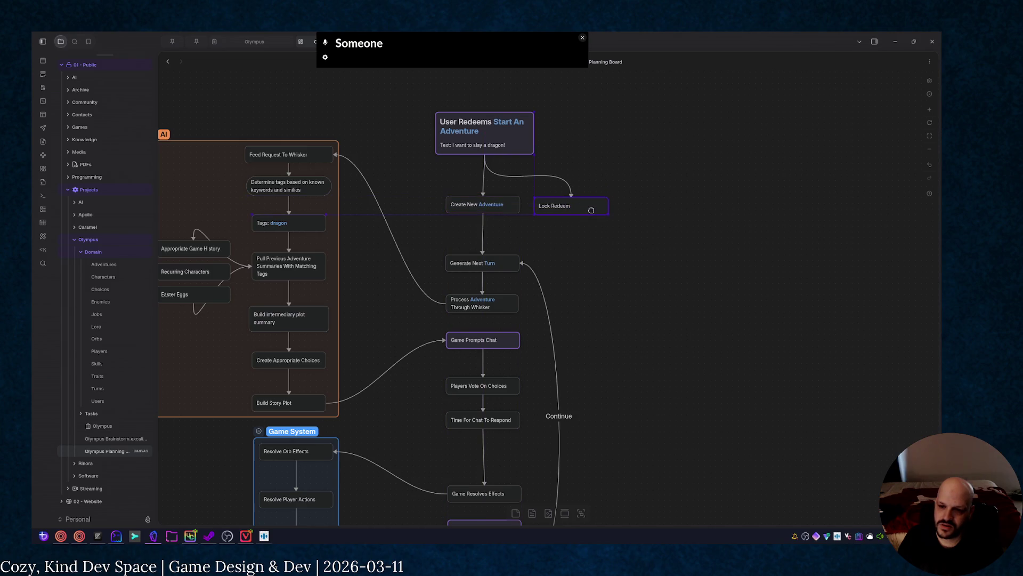
click(543, 231)
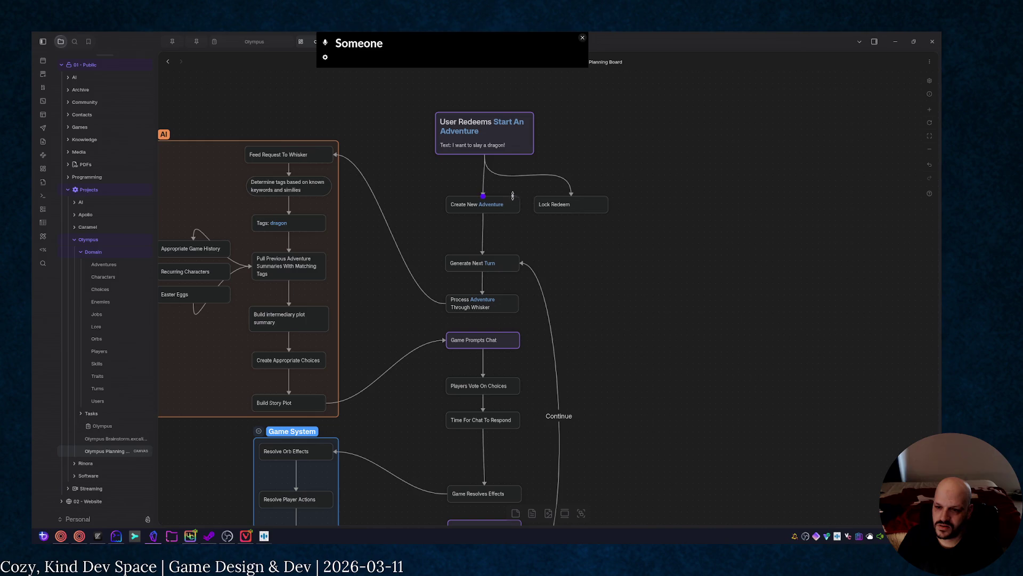
drag(433, 186, 619, 229)
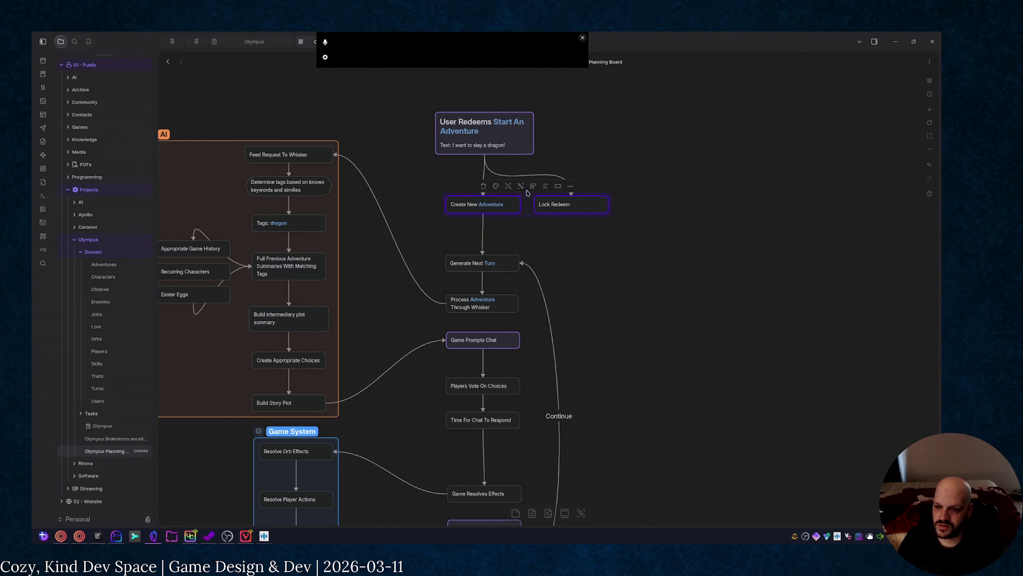
Step: Wrap Create New Adventure and Lock Redeem in a new untitled group and deselect it
click(520, 187)
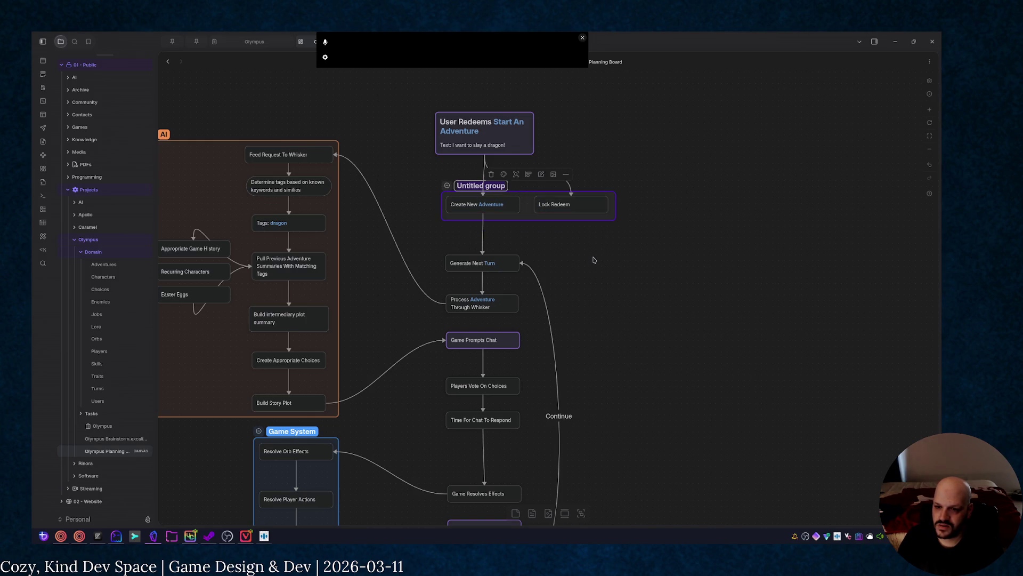
click(447, 189)
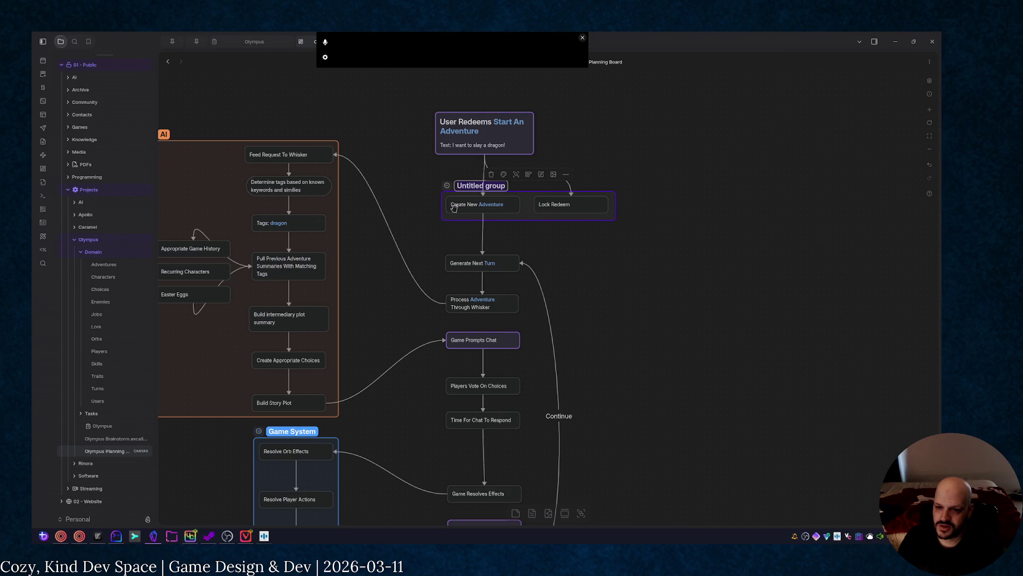
click(580, 244)
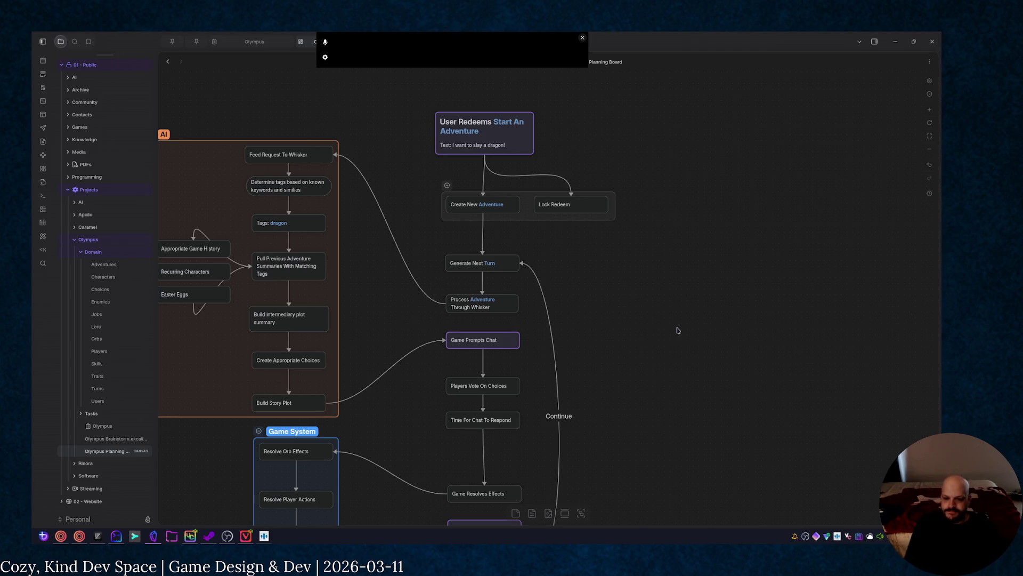
Step: Add a heading card reading Create An Adventure Process in the freed canvas space
drag(736, 258, 481, 251)
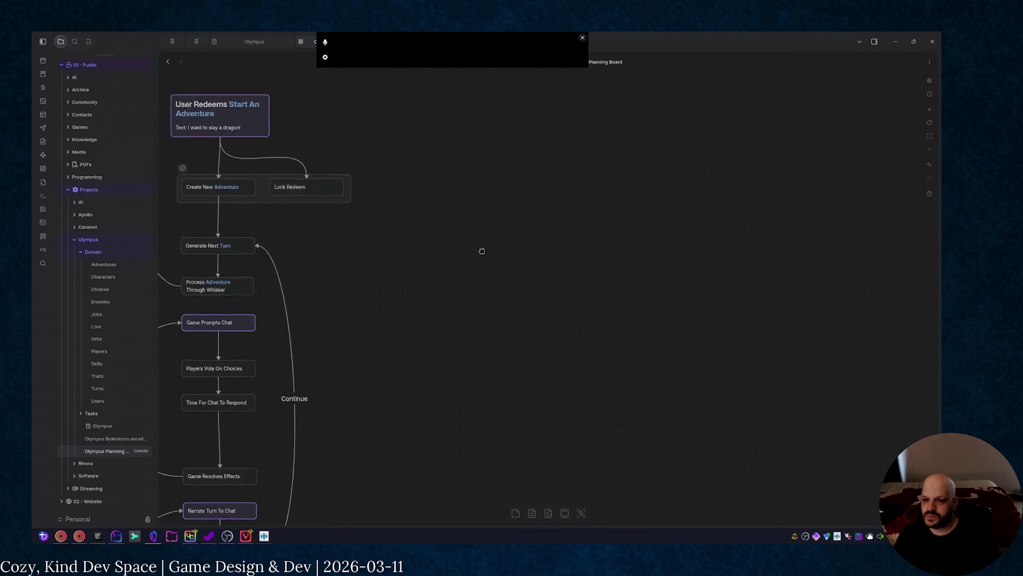
click(516, 513)
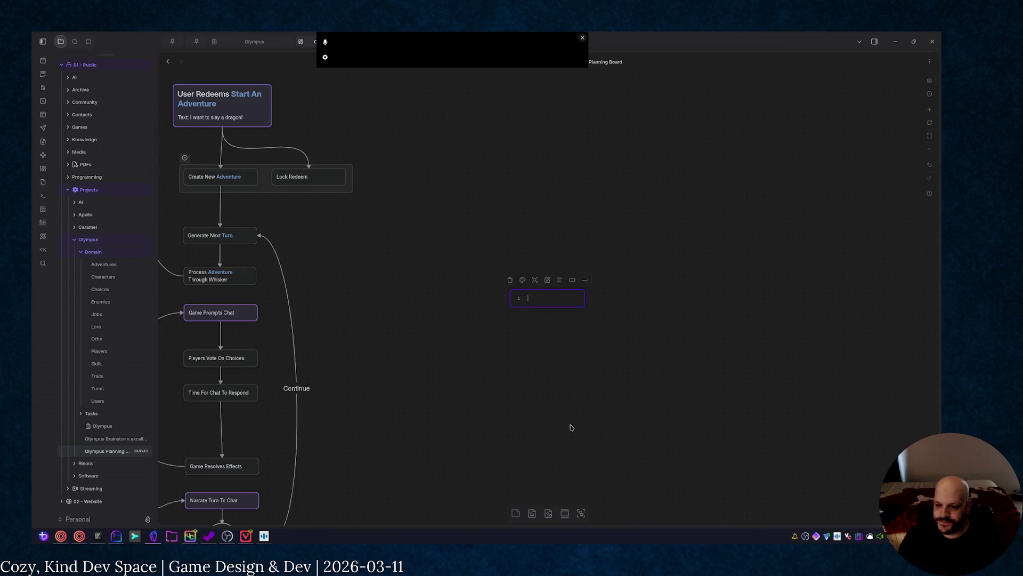
text(# Cre)
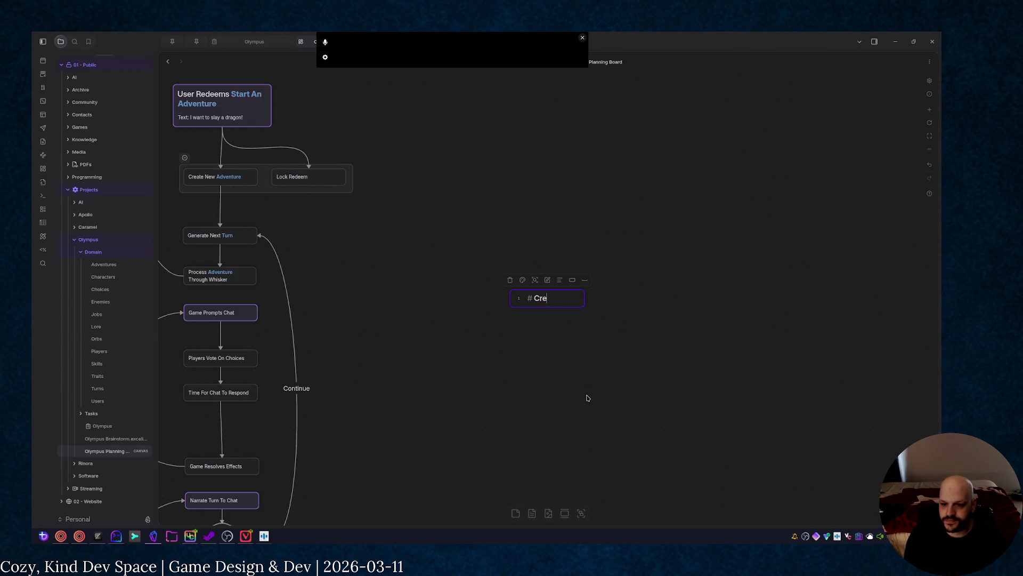
text(An A)
text( Process)
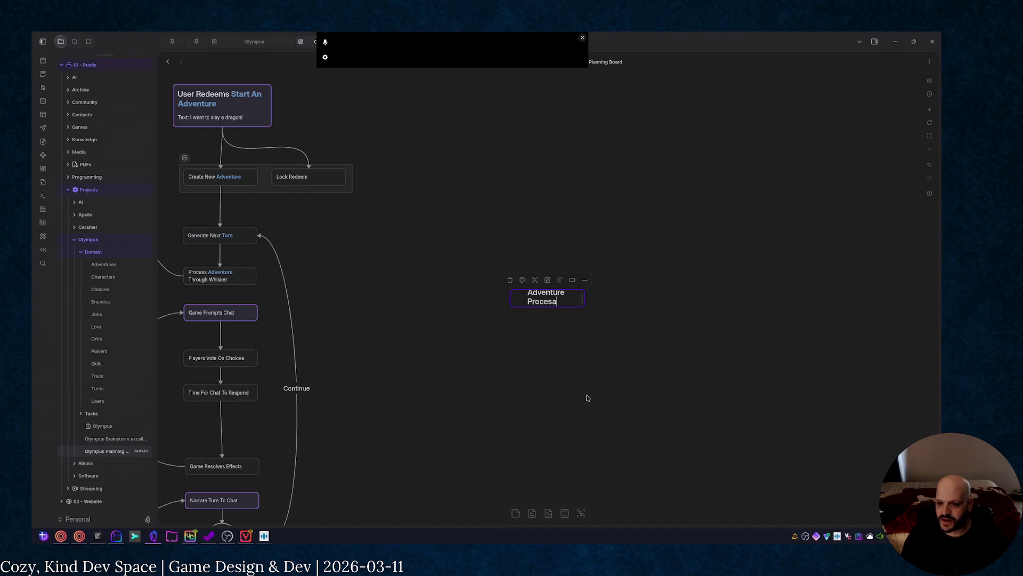
click(595, 395)
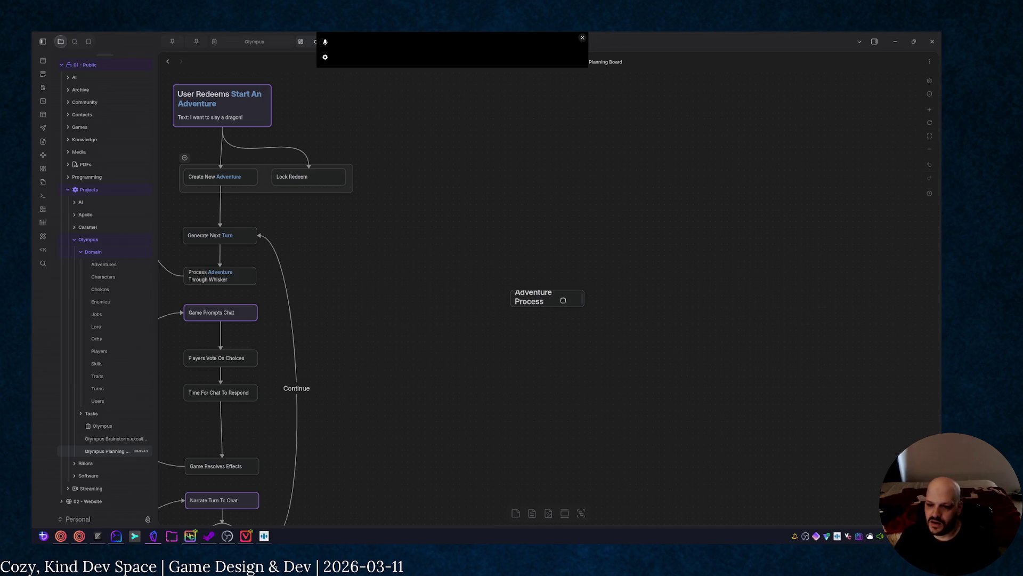
Step: Place the heading card at the top right, away from the redeem flowchart
mouse_move(563, 300)
mouse_down()
mouse_move(533, 118)
mouse_move(654, 122)
mouse_up()
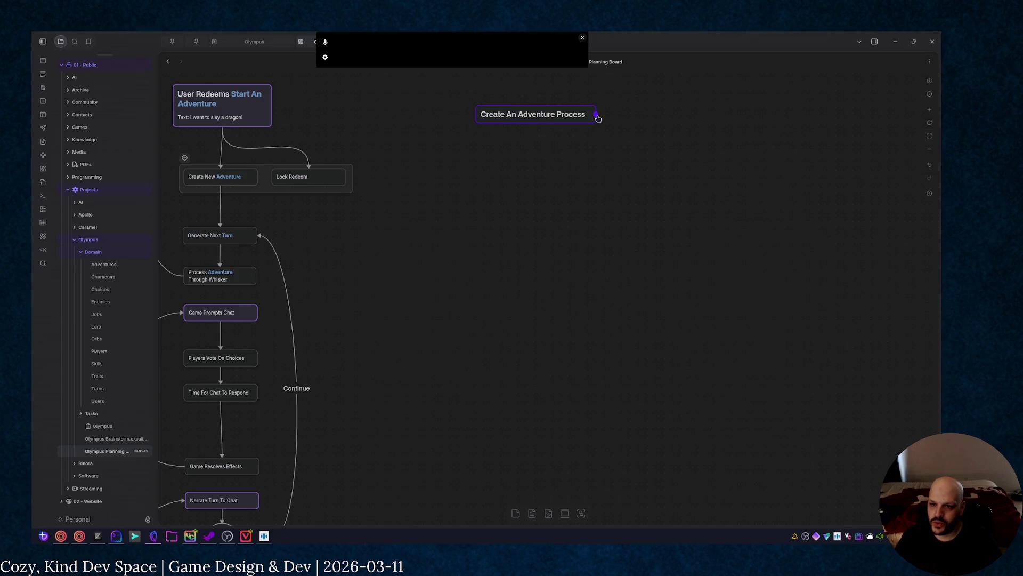
mouse_move(550, 118)
mouse_down()
mouse_move(705, 109)
mouse_move(672, 109)
mouse_up()
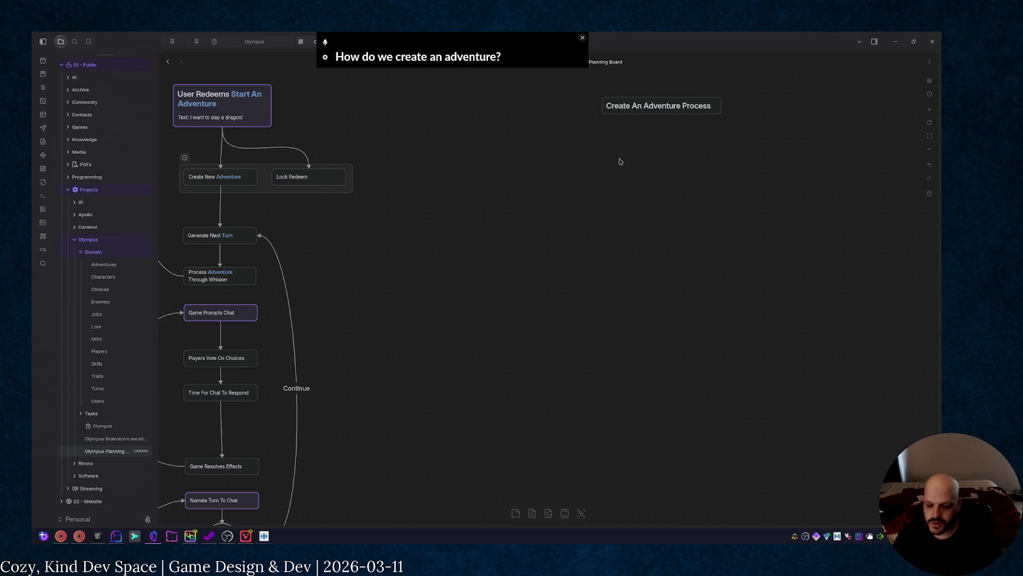
drag(668, 189, 487, 235)
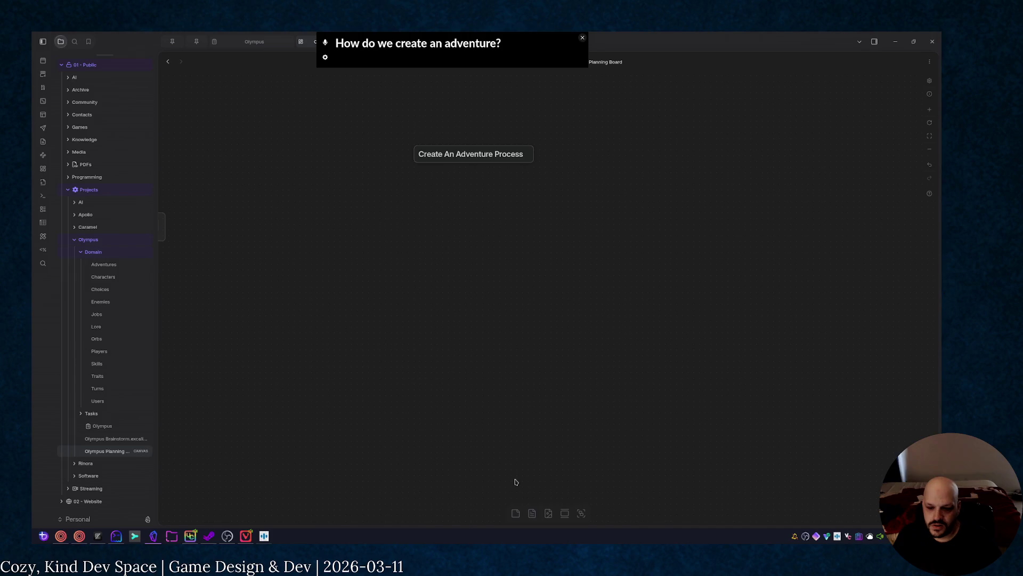
Step: Add a Determine Premise card and bring it beneath the heading card
click(512, 518)
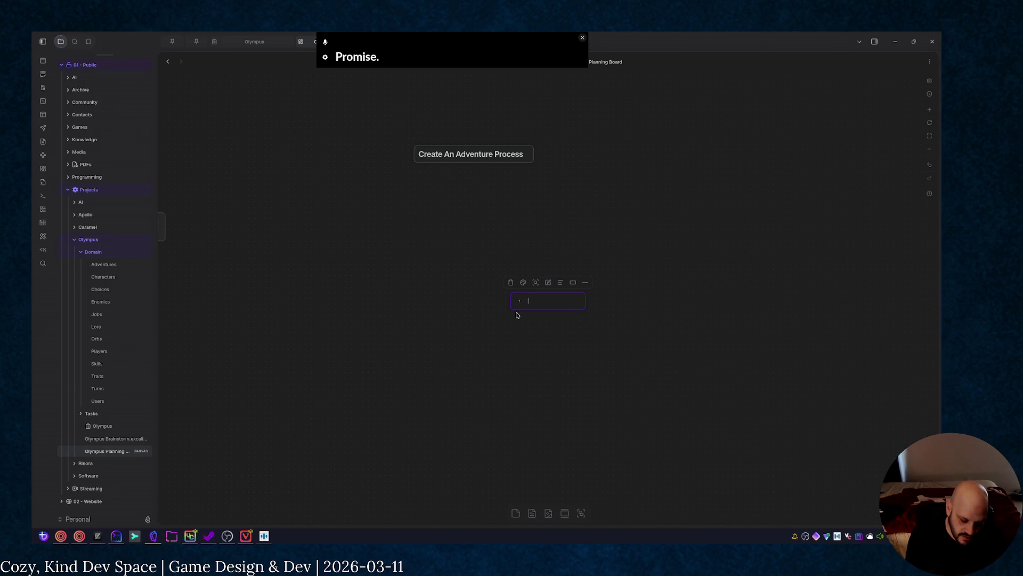
text(Determine Premise?)
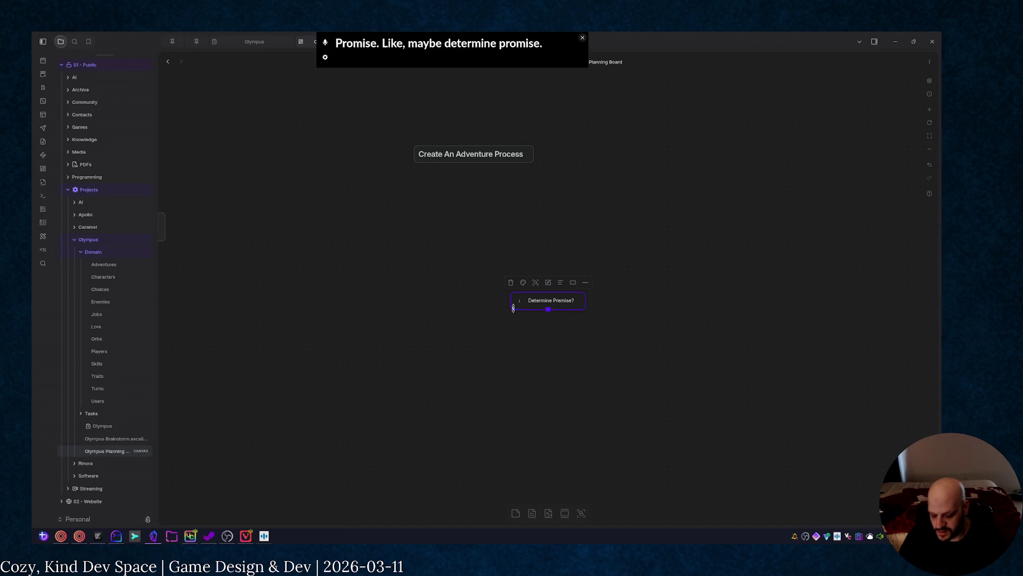
click(517, 315)
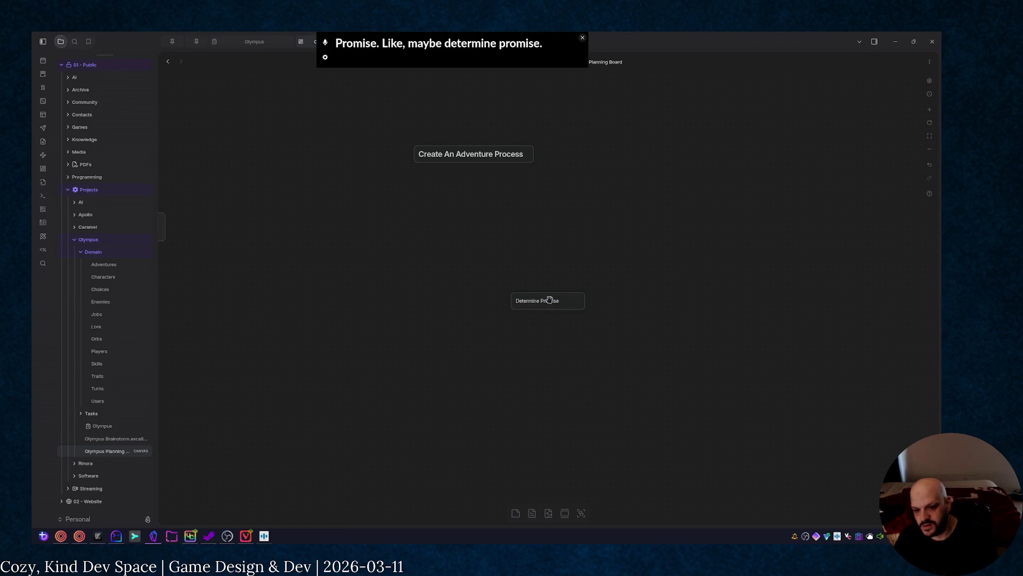
drag(543, 301, 473, 251)
scroll(448, 203, up, 3)
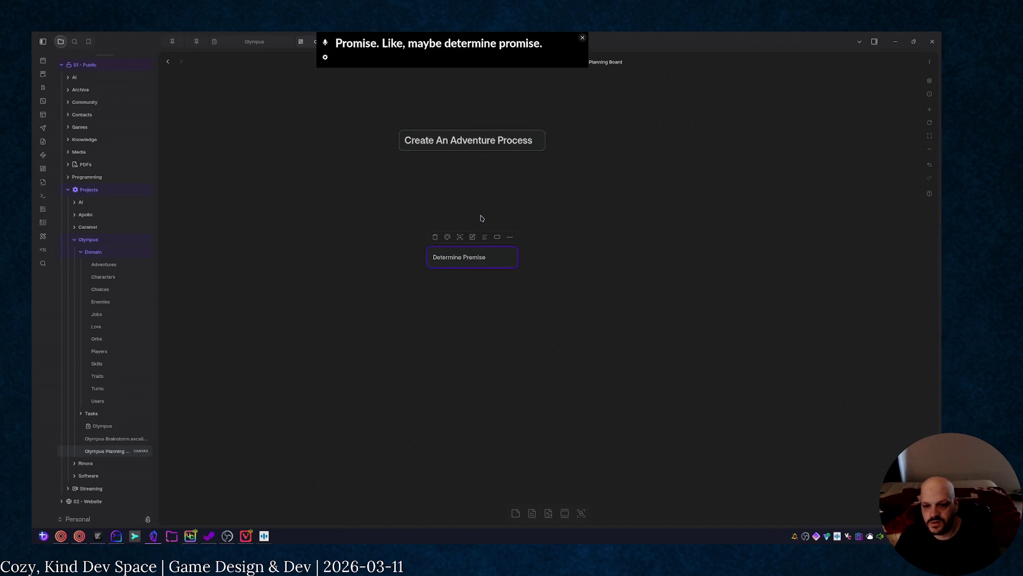
scroll(449, 204, up, 2)
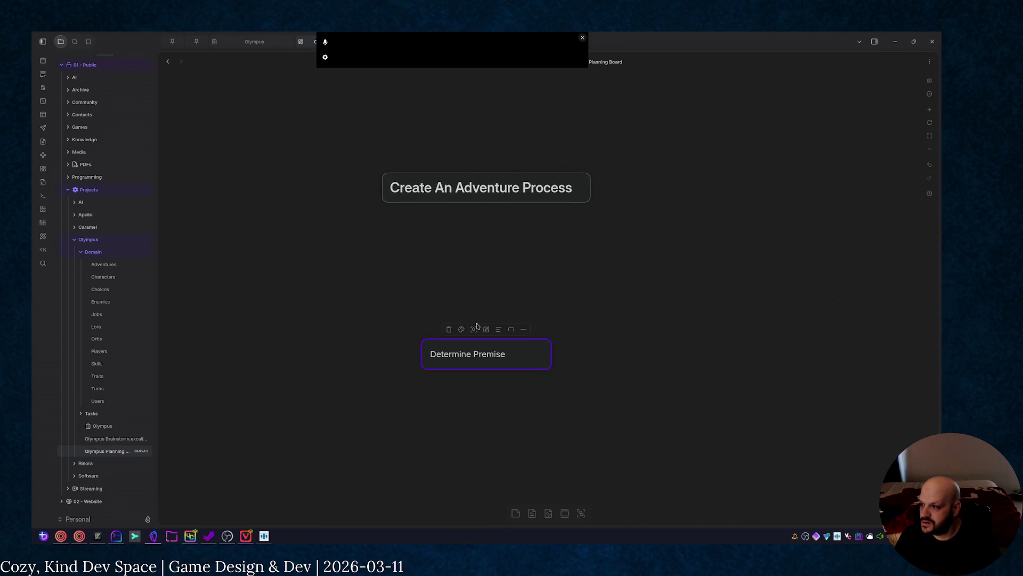
Step: Connect Create An Adventure Process down to Determine Premise with an arrow
drag(499, 362, 496, 313)
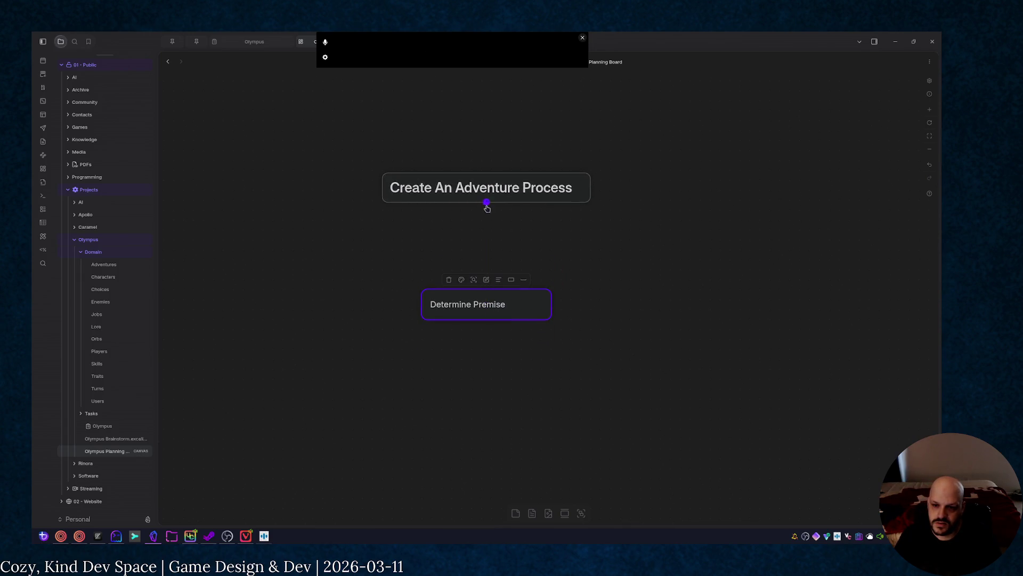
drag(486, 205, 495, 294)
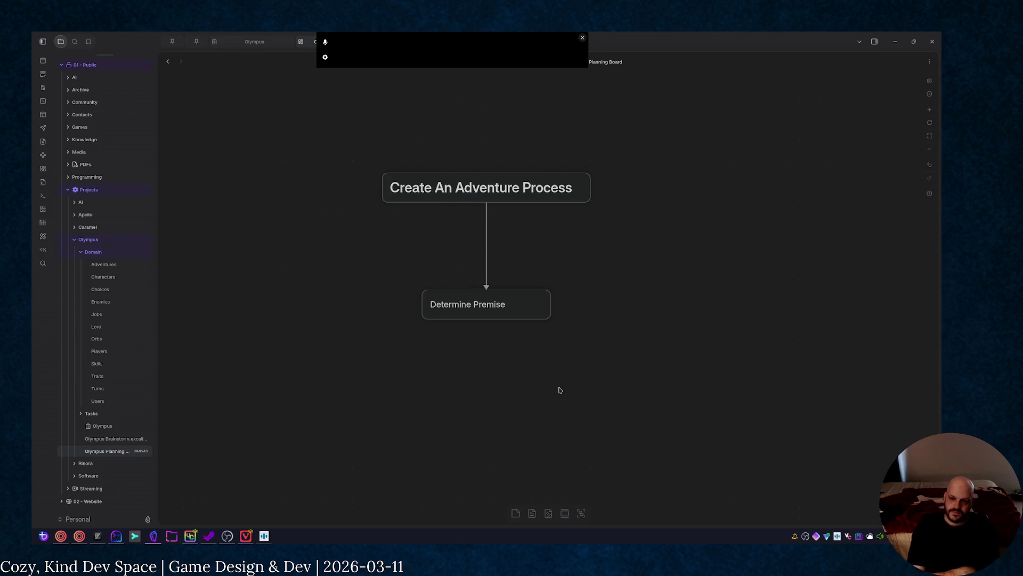
scroll(610, 365, down, 3)
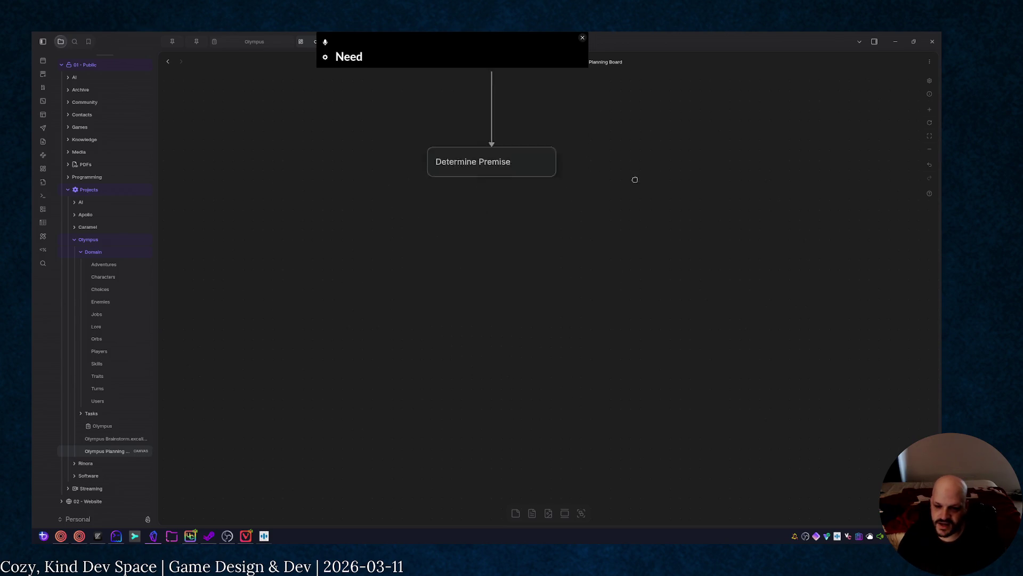
scroll(633, 178, down, 3)
scroll(646, 107, up, 4)
scroll(635, 298, up, 3)
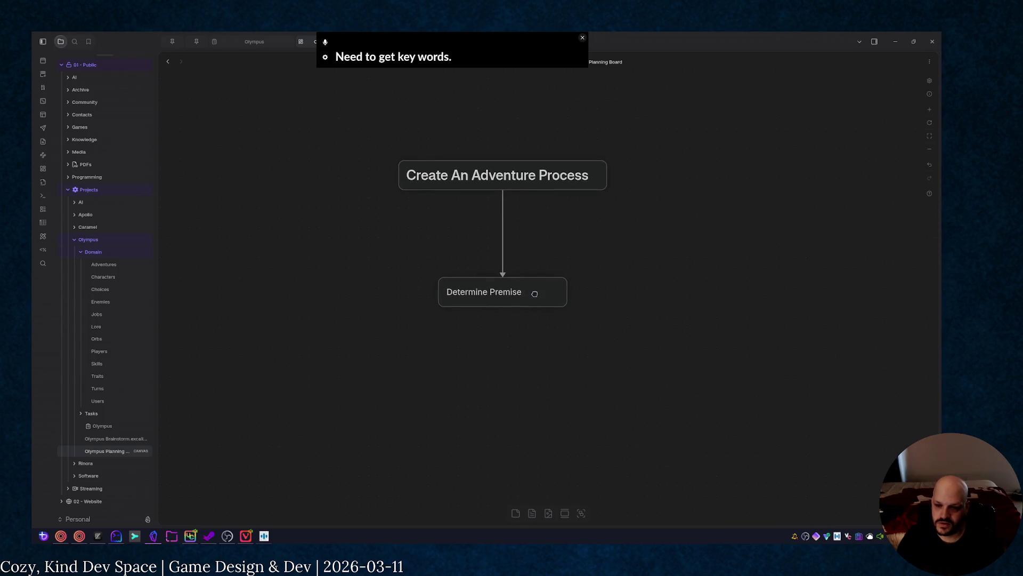
Step: Add a Get Keywords card at the end of an arrow from Determine Premise
mouse_move(534, 294)
mouse_down()
mouse_move(533, 254)
mouse_move(505, 318)
mouse_up()
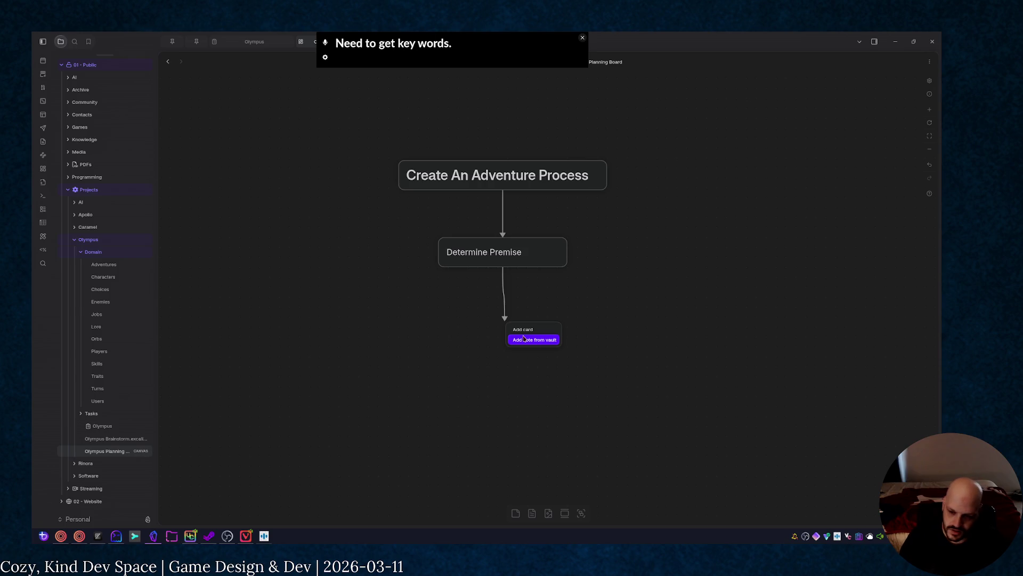
click(523, 330)
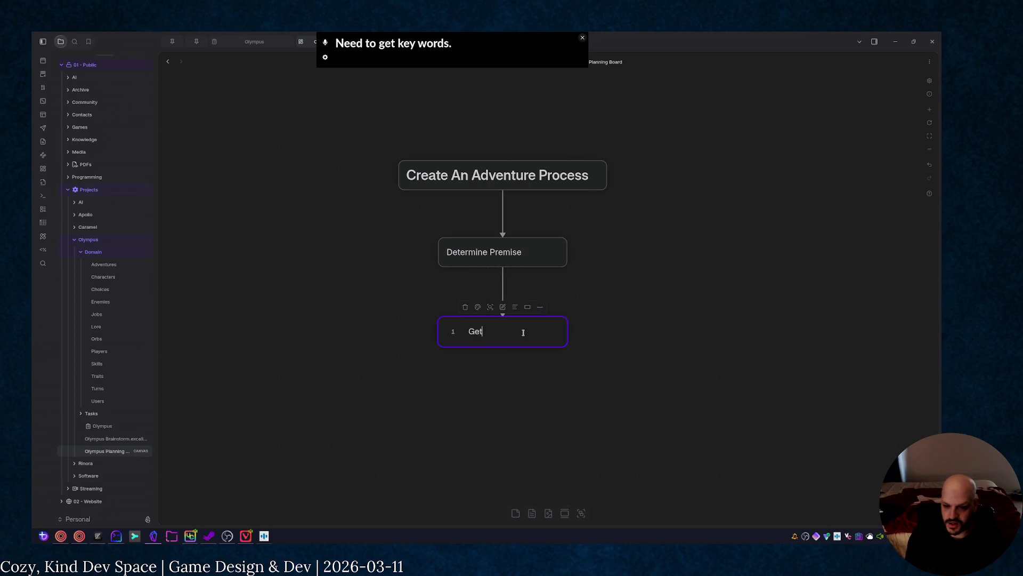
text(Keywords)
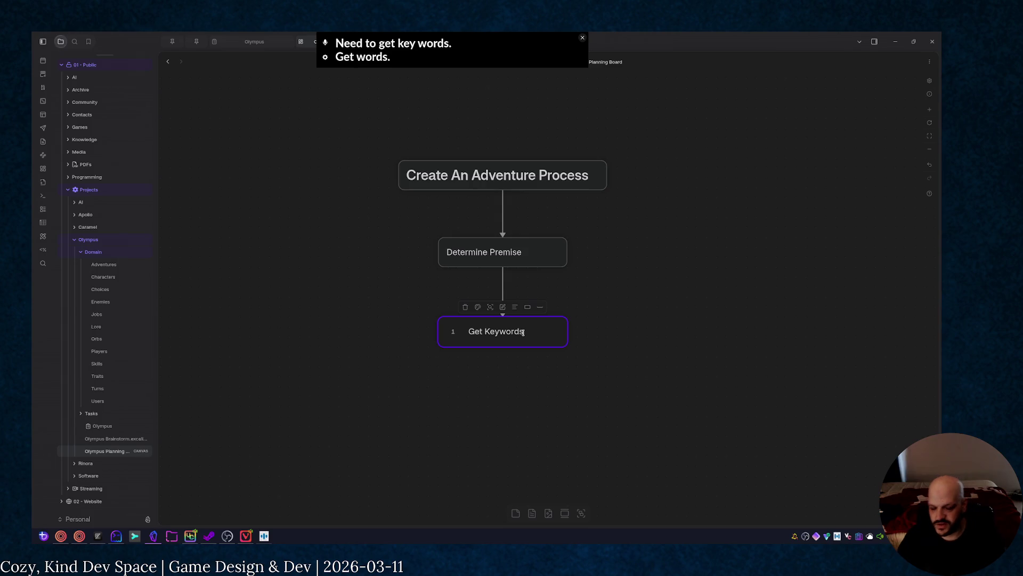
click(567, 418)
scroll(578, 414, down, 2)
scroll(588, 325, down, 3)
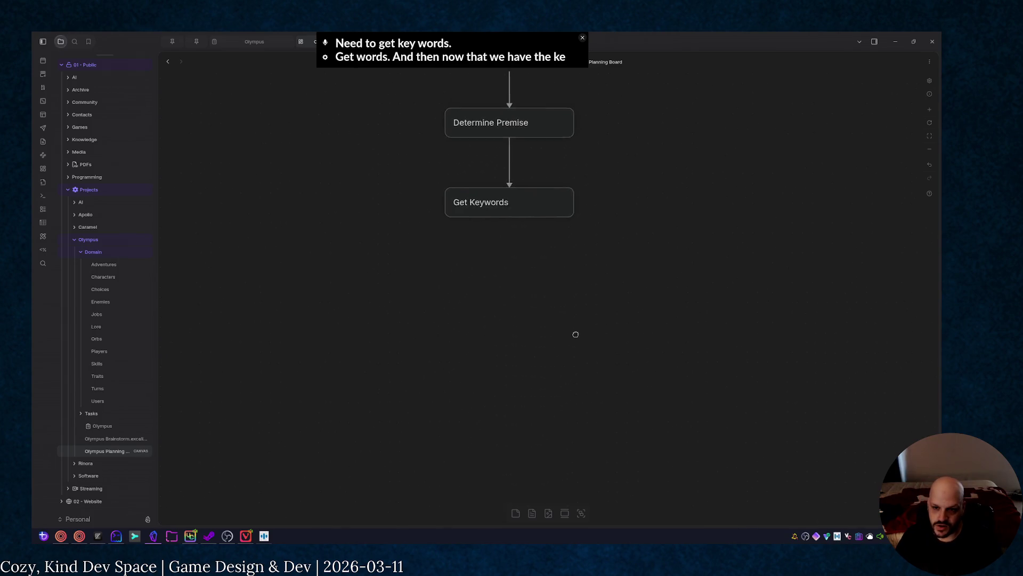
scroll(576, 336, up, 2)
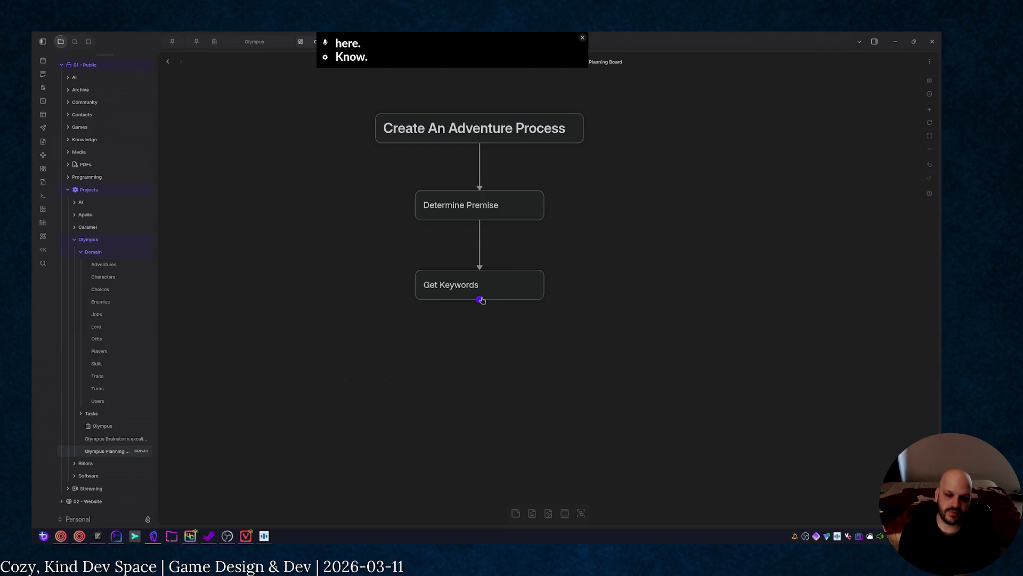
Step: Delete Determine Premise and link the heading card directly to Get Keywords
click(504, 203)
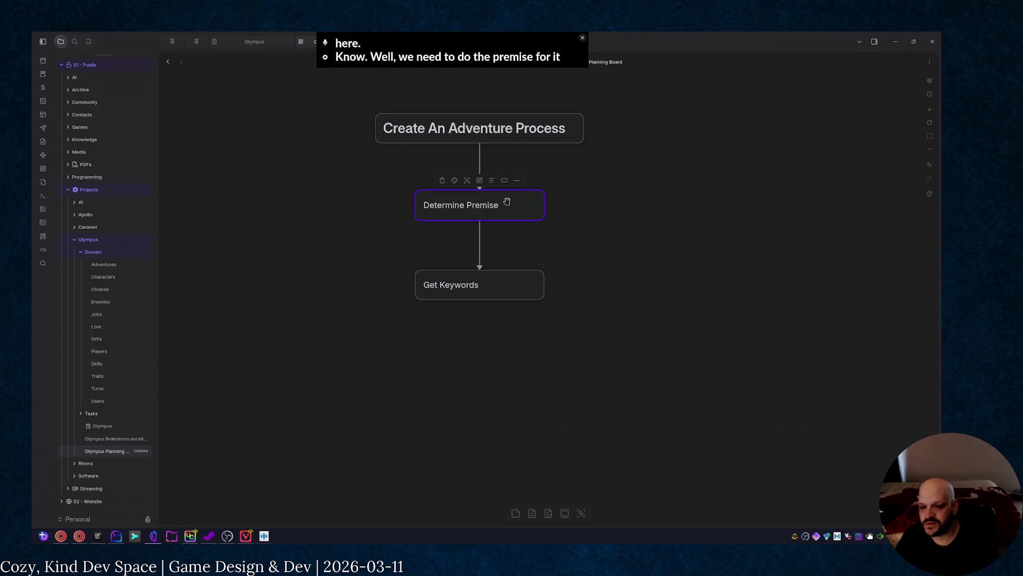
key(Delete)
mouse_move(480, 270)
mouse_down()
mouse_move(479, 147)
mouse_move(472, 241)
mouse_up()
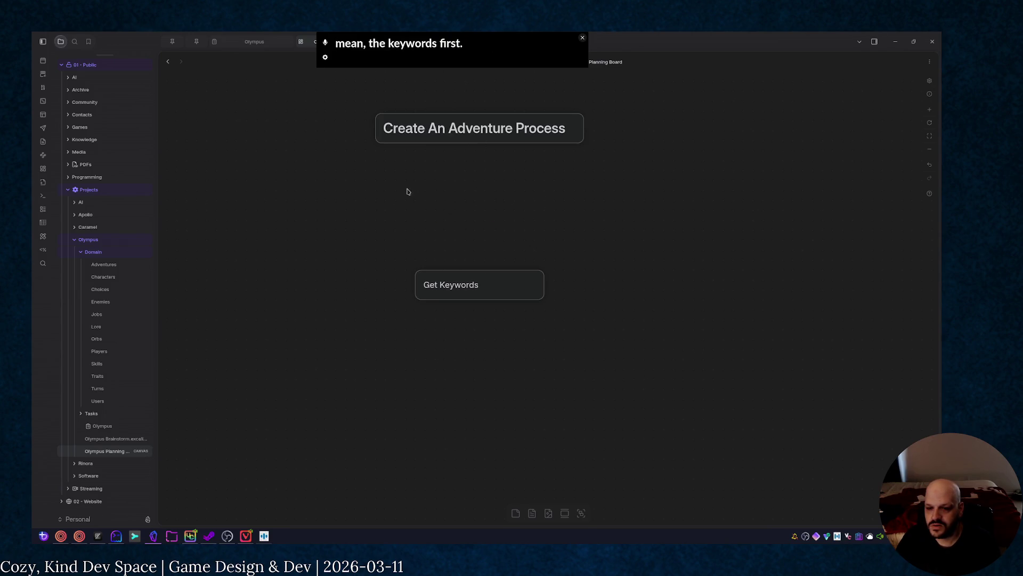
mouse_move(478, 138)
mouse_down()
mouse_move(482, 280)
mouse_move(495, 210)
mouse_up()
Step: Edit the step so it reads Get Optional Keywords
double_click(496, 212)
double_click(500, 214)
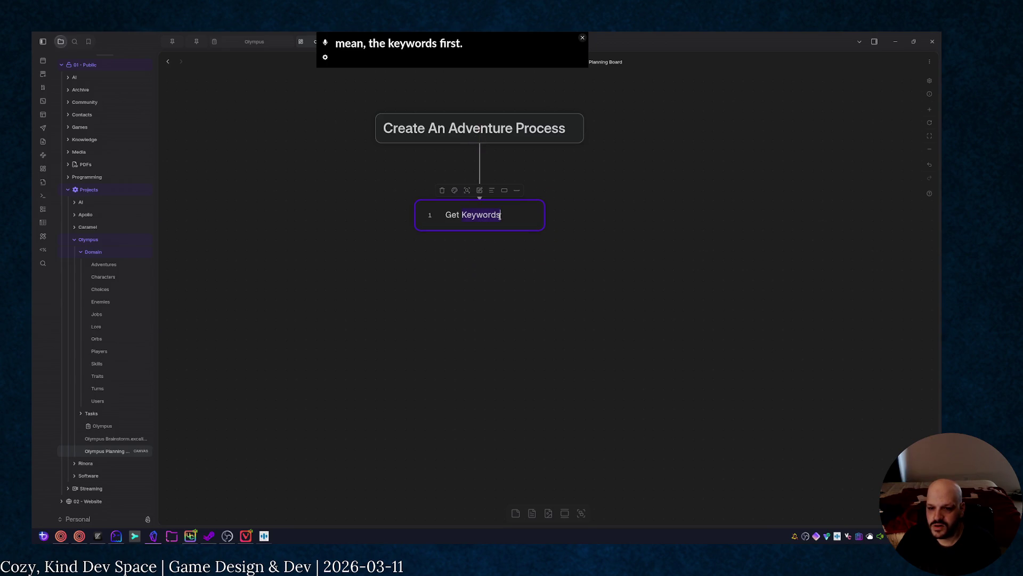
key(Left)
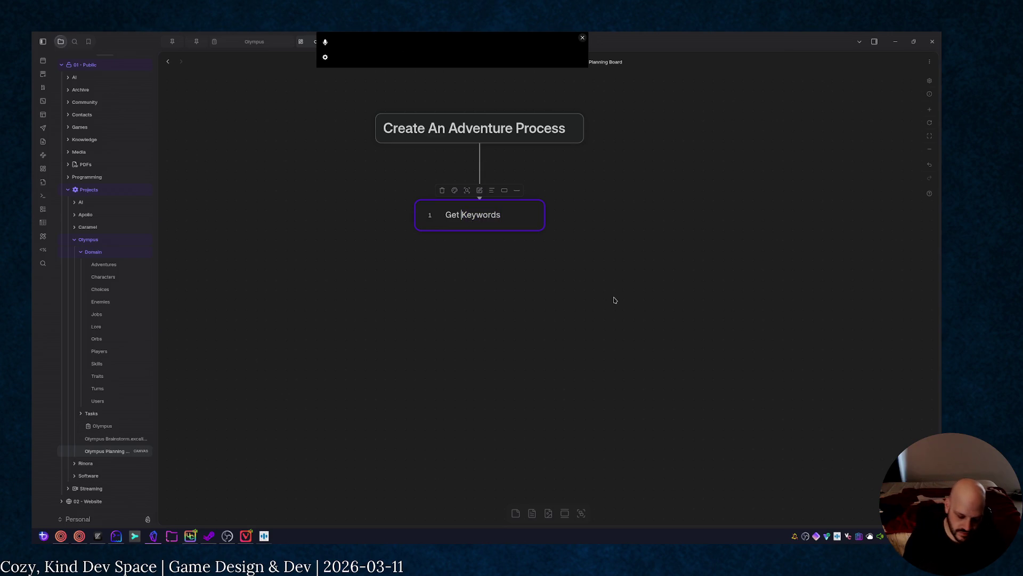
text(Optio)
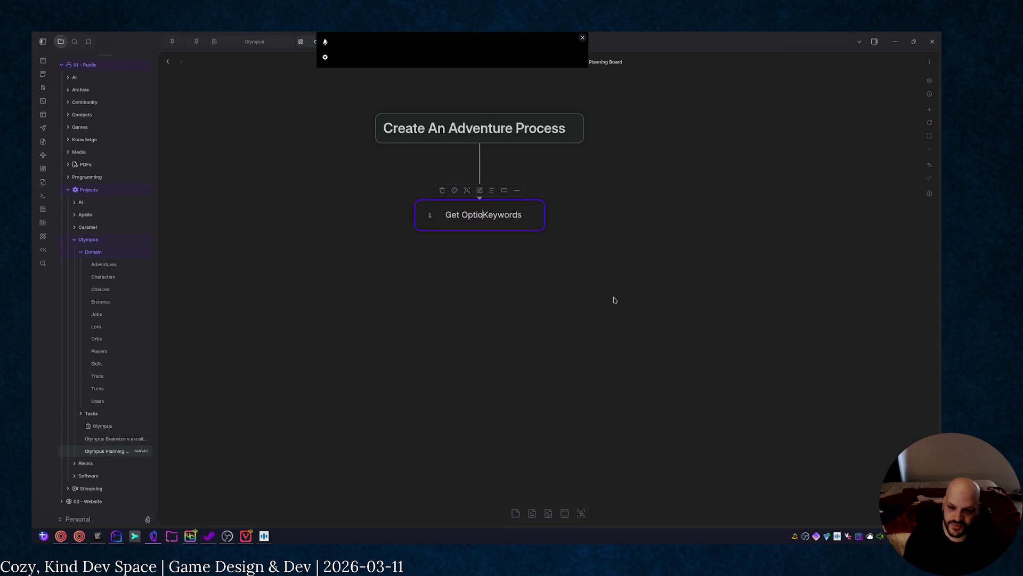
text(nal)
click(561, 232)
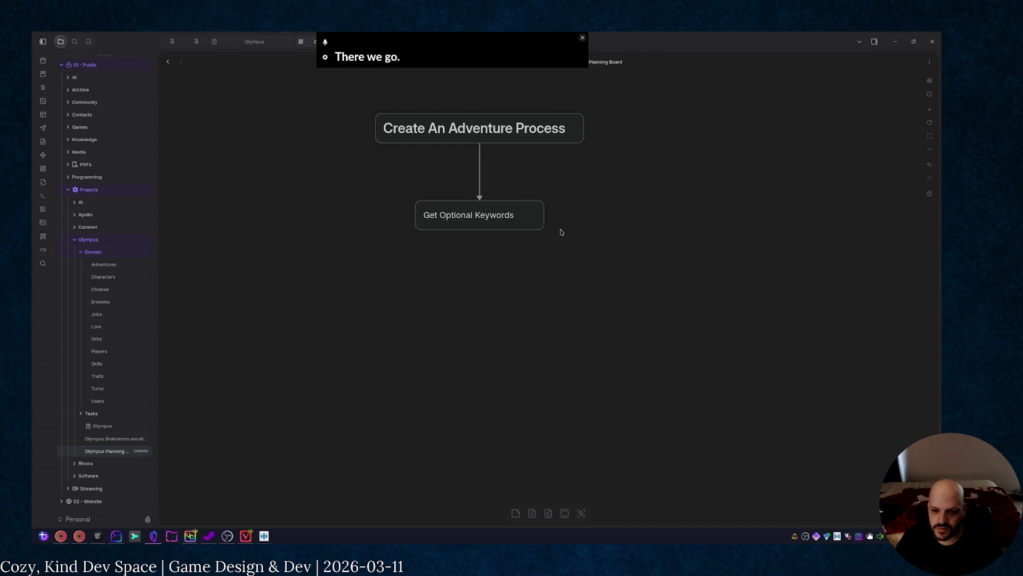
Step: Create a new note in the Olympus Domain folder for Tags
drag(525, 212, 528, 204)
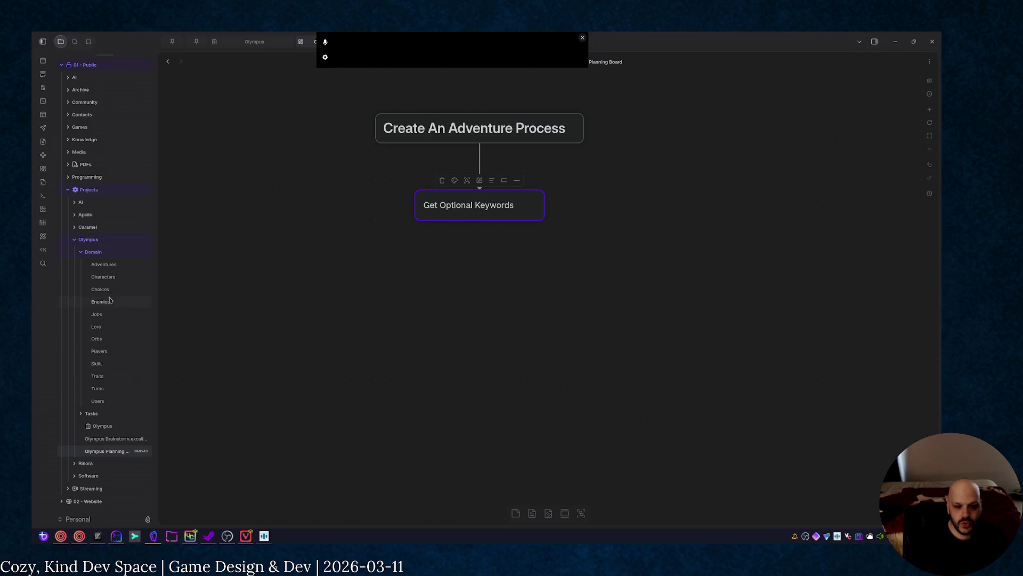
right_click(101, 255)
click(113, 262)
text(Tags)
Step: Name the note Tags, return to the board and rename the step to Get Optional Tags
key(Return)
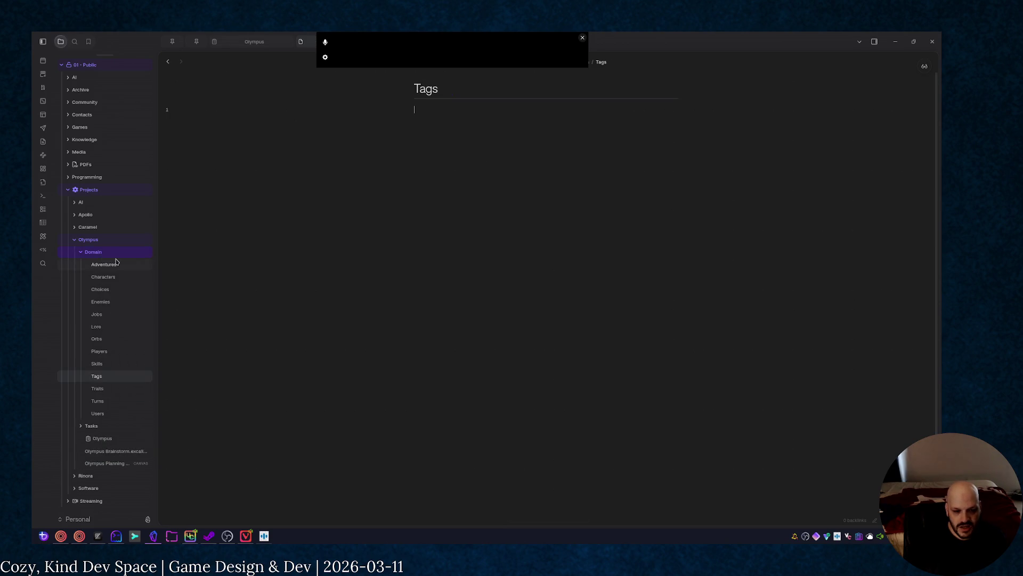
key(ctrl+alt+Left)
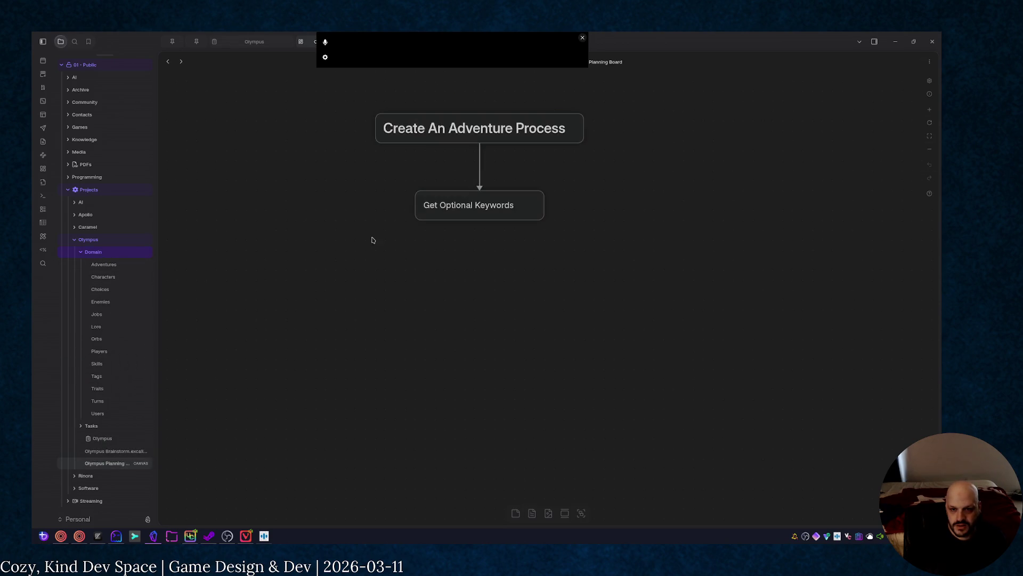
click(456, 128)
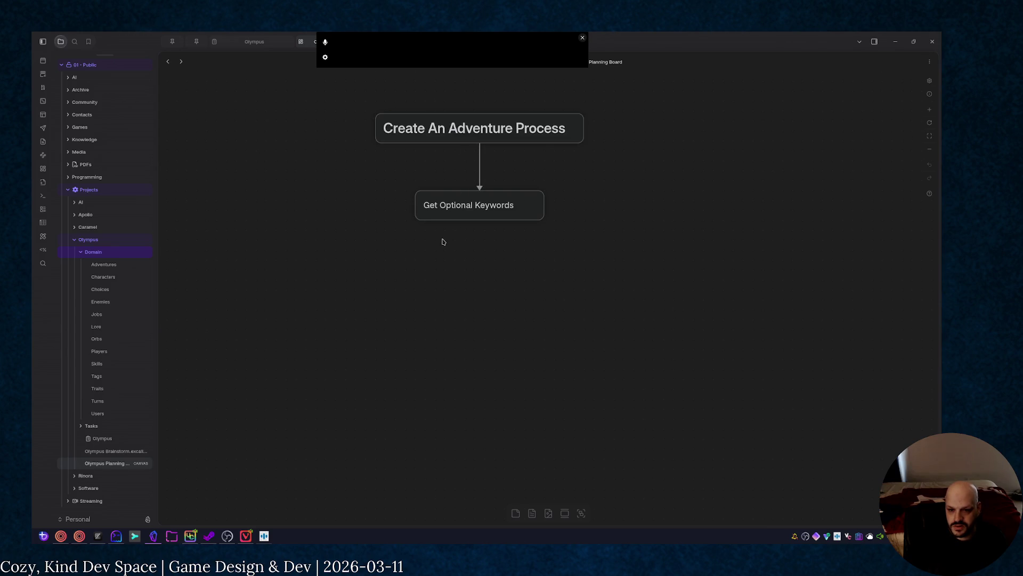
double_click(482, 206)
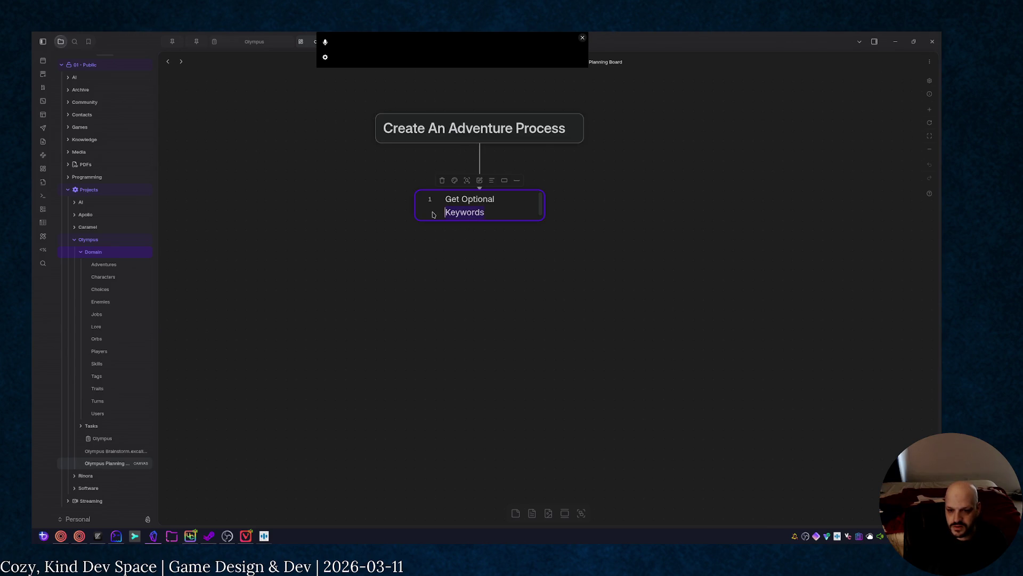
text(Tags)
click(341, 252)
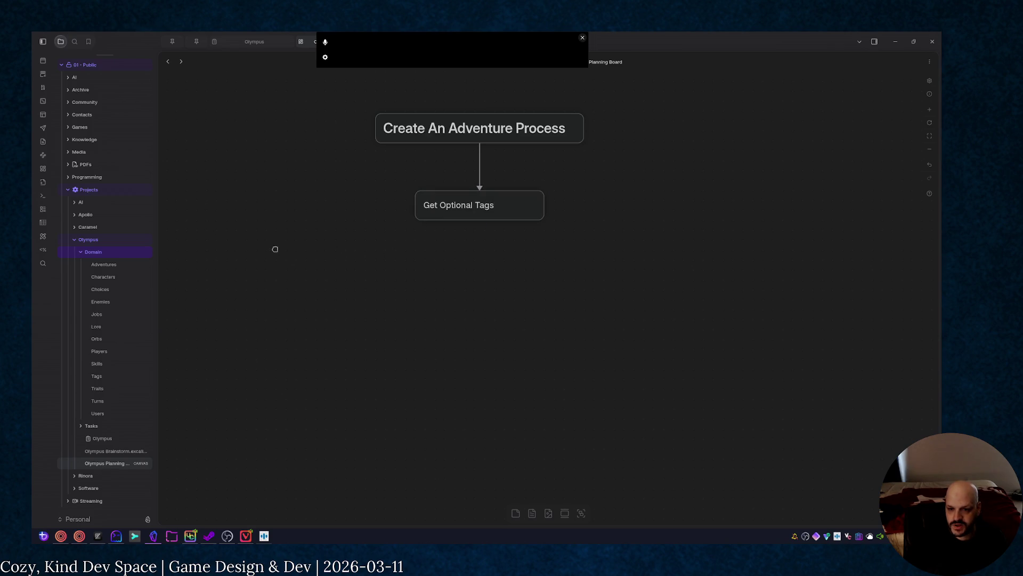
scroll(275, 249, down, 3)
scroll(389, 248, down, 3)
scroll(607, 187, down, 3)
scroll(504, 303, down, 2)
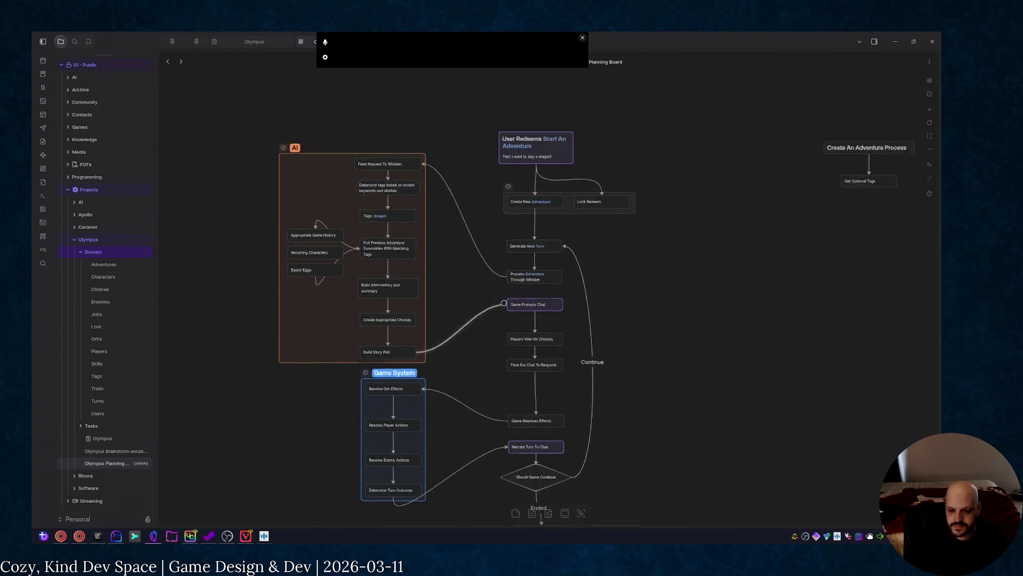
scroll(504, 302, down, 3)
scroll(359, 342, left, 5)
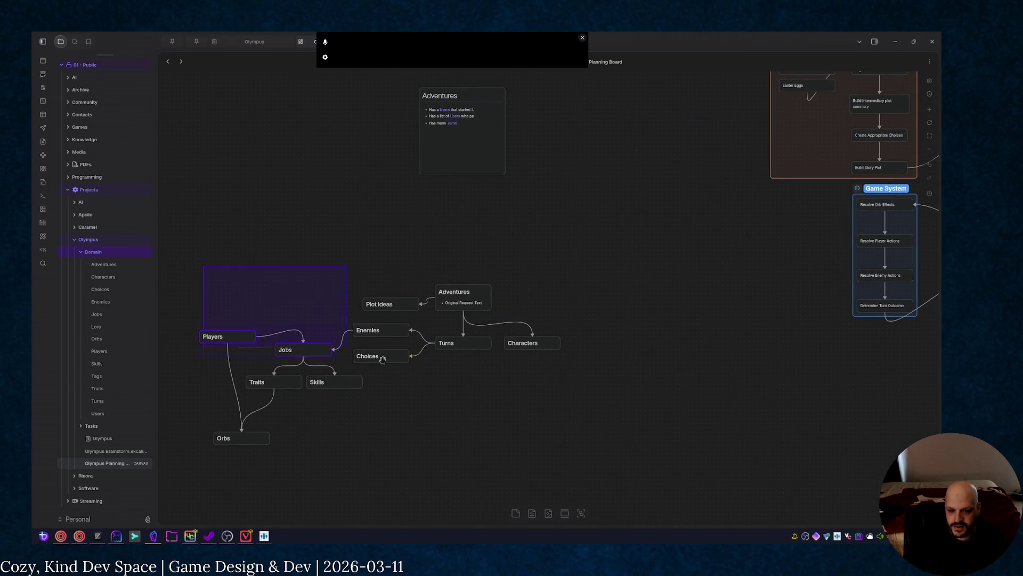
scroll(543, 315, down, 2)
scroll(545, 315, right, 3)
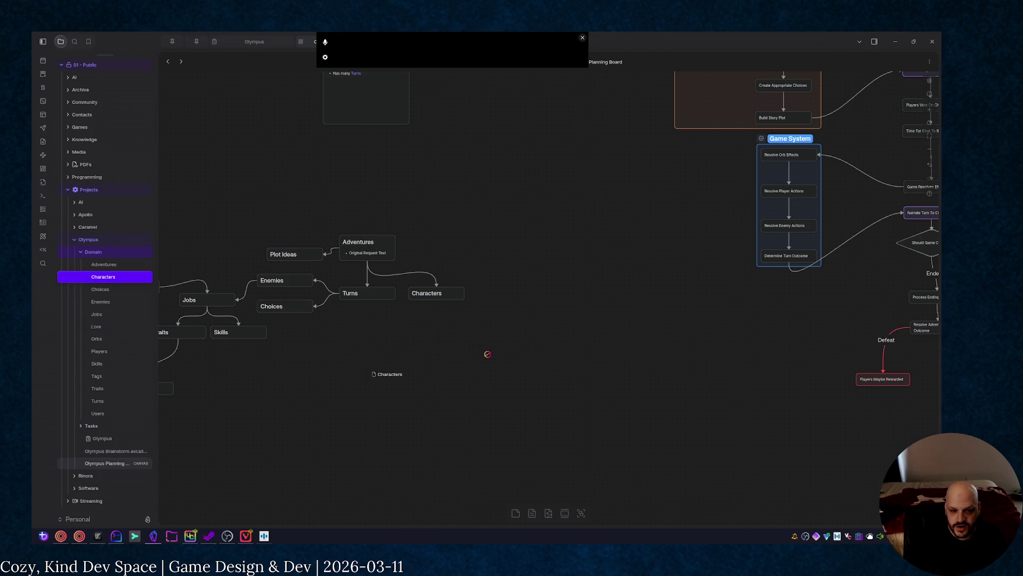
Step: Replace the Characters text node with the Characters note card, fed by Adventures, compact and beside Turns
drag(107, 278, 483, 349)
click(451, 298)
key(Delete)
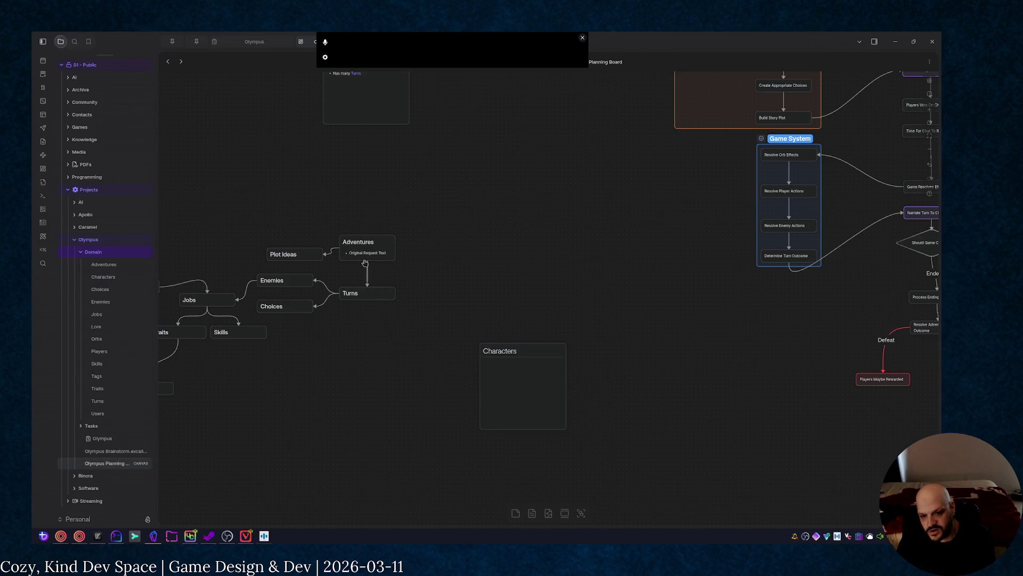
drag(447, 298, 520, 342)
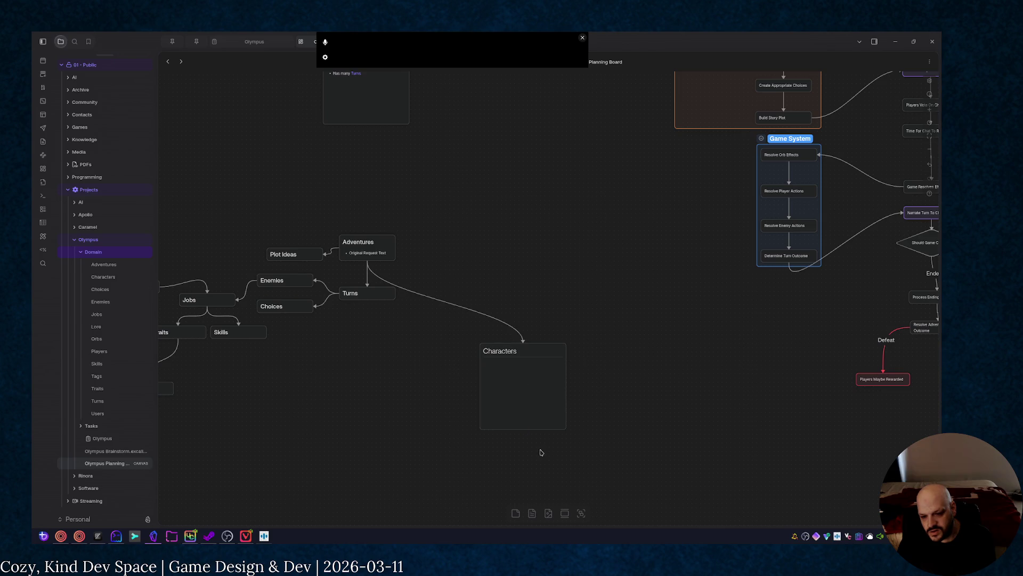
double_click(545, 429)
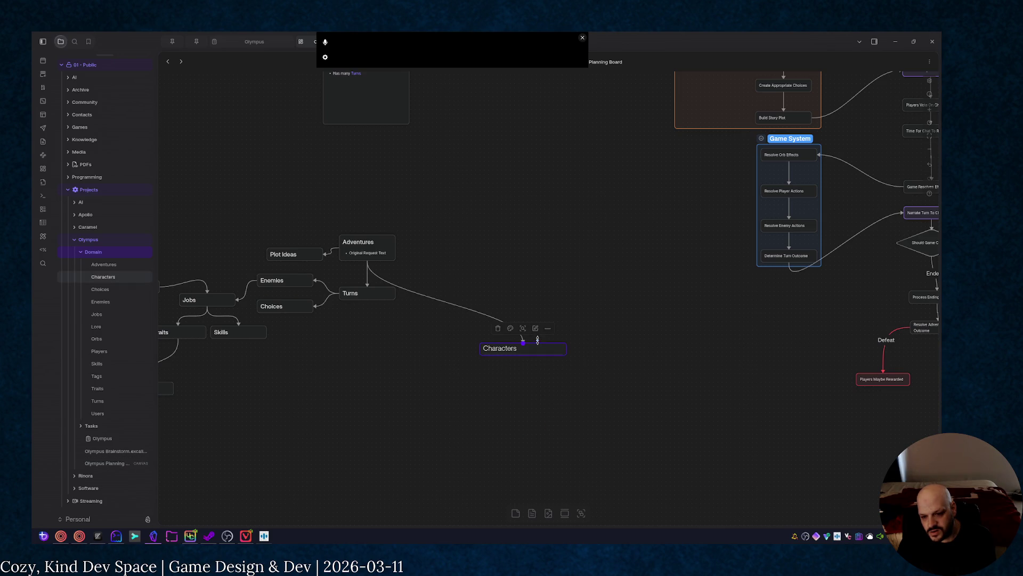
click(556, 342)
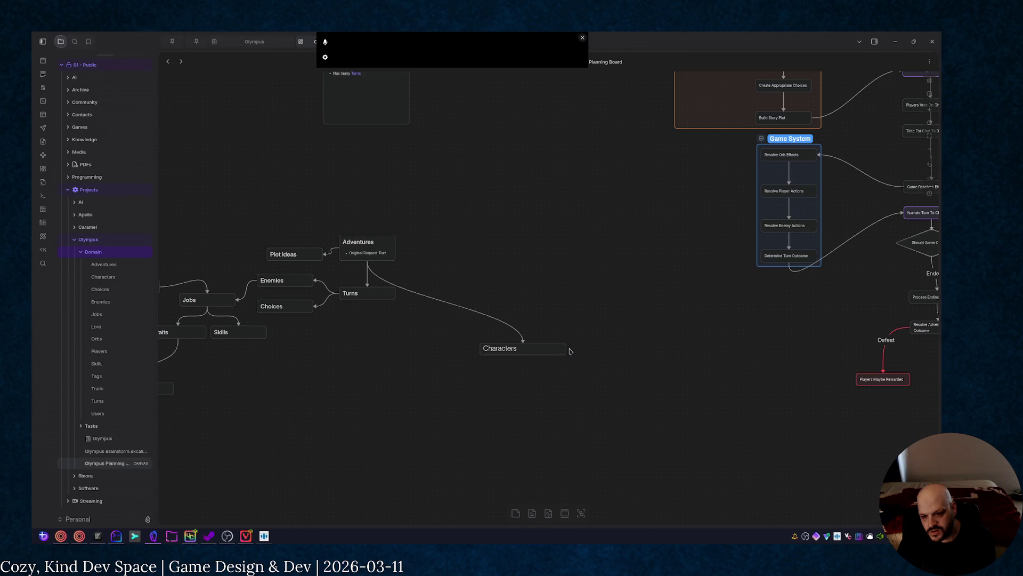
click(528, 348)
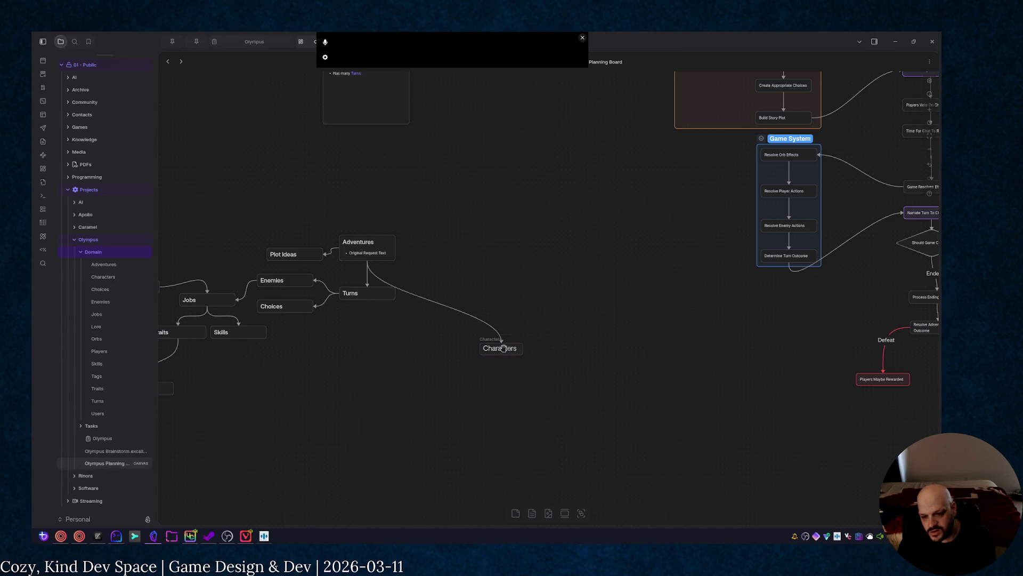
mouse_move(500, 350)
mouse_down()
mouse_move(446, 292)
mouse_move(438, 296)
mouse_up()
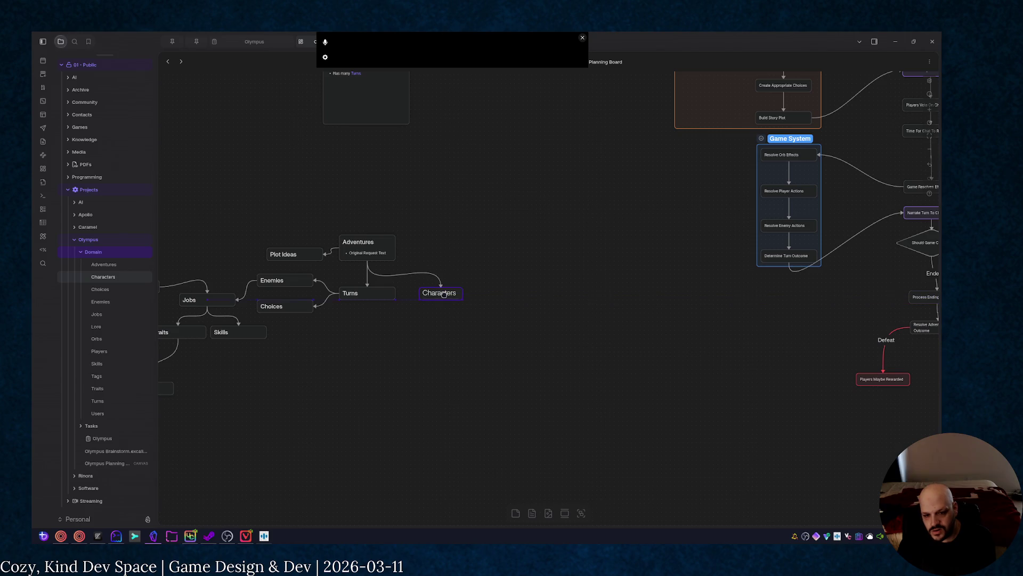
click(395, 348)
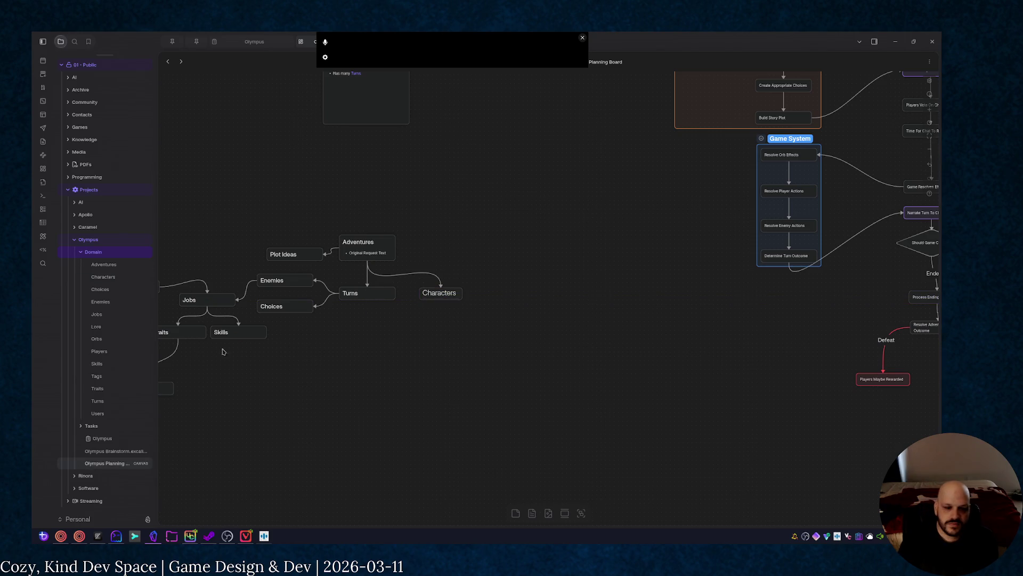
Step: Replace the Turns text node with a compact Turns note card fed by Adventures and pointing to Enemies and Choices
drag(106, 404, 396, 349)
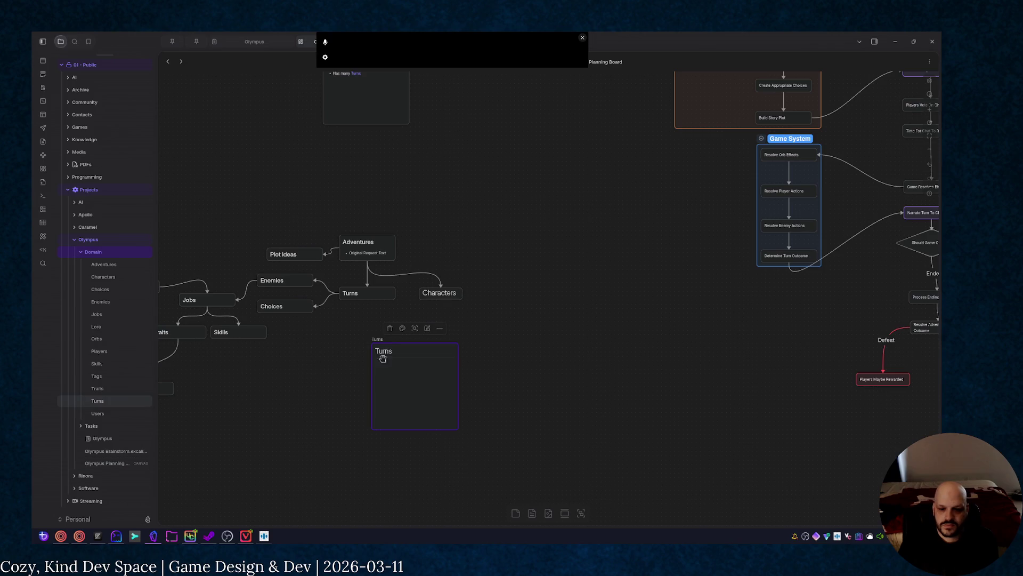
click(562, 394)
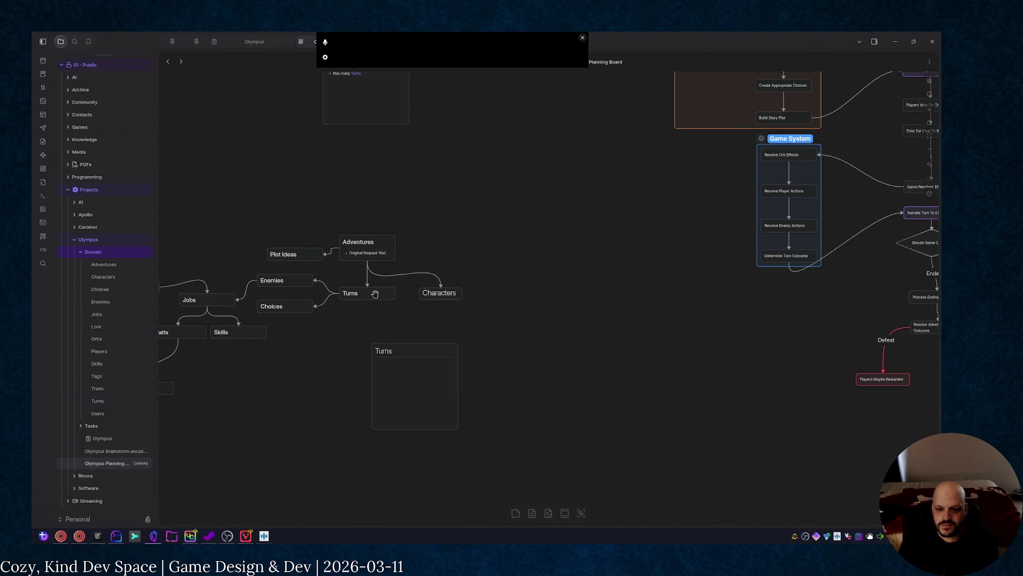
click(375, 293)
key(Delete)
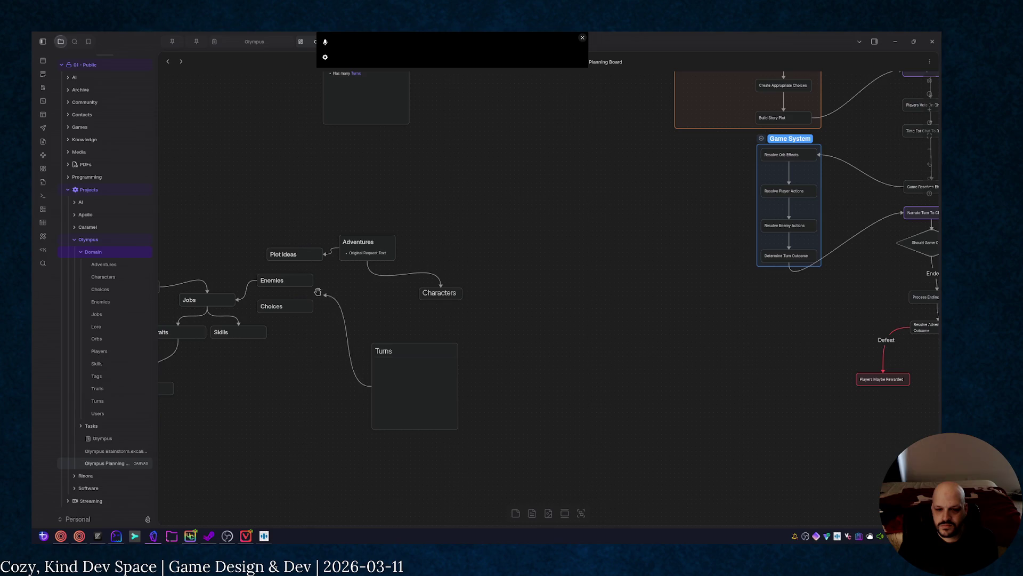
drag(372, 388, 314, 284)
drag(332, 359, 316, 311)
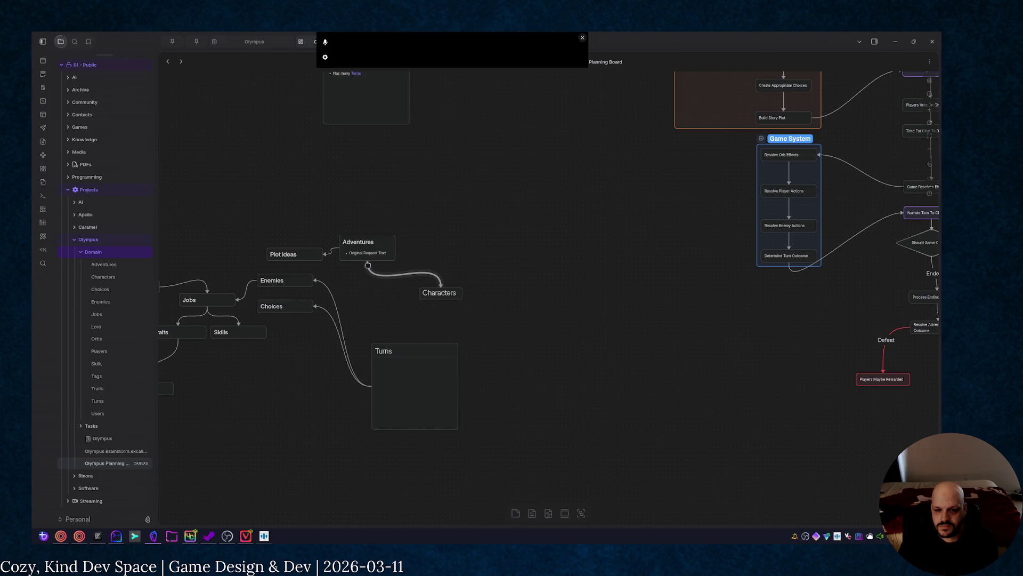
drag(366, 259, 413, 344)
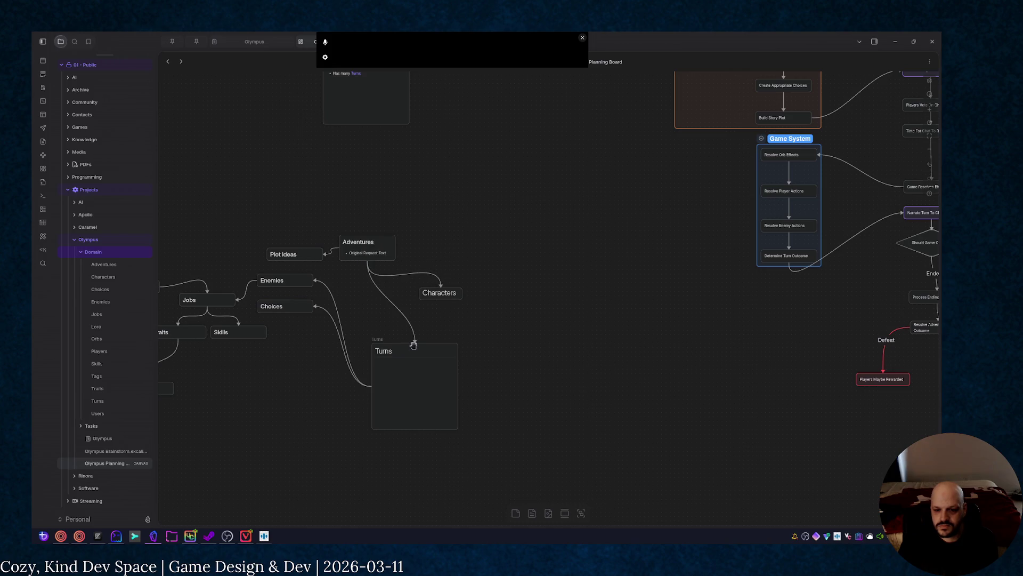
click(456, 428)
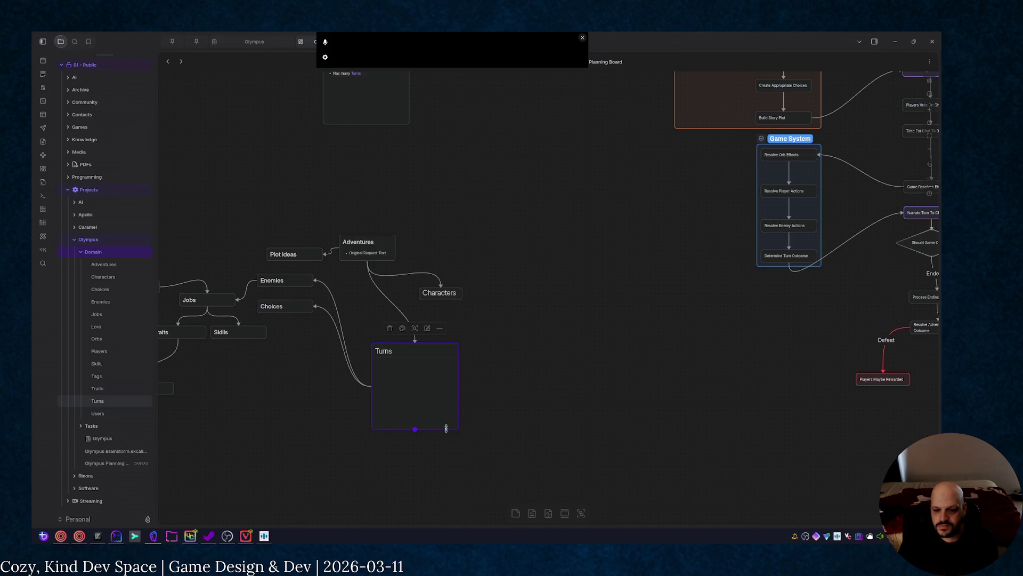
mouse_move(446, 428)
mouse_down()
mouse_move(453, 345)
mouse_move(400, 348)
mouse_move(381, 298)
mouse_up()
key(Escape)
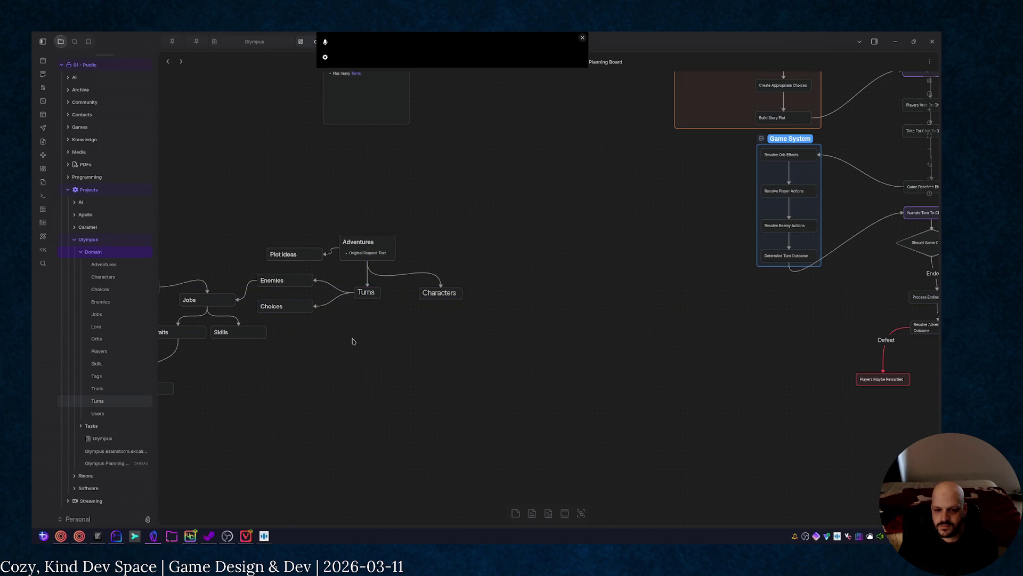
Step: Remove the Plot Ideas card and add a title-sized Lore note card to the right
drag(350, 339, 482, 375)
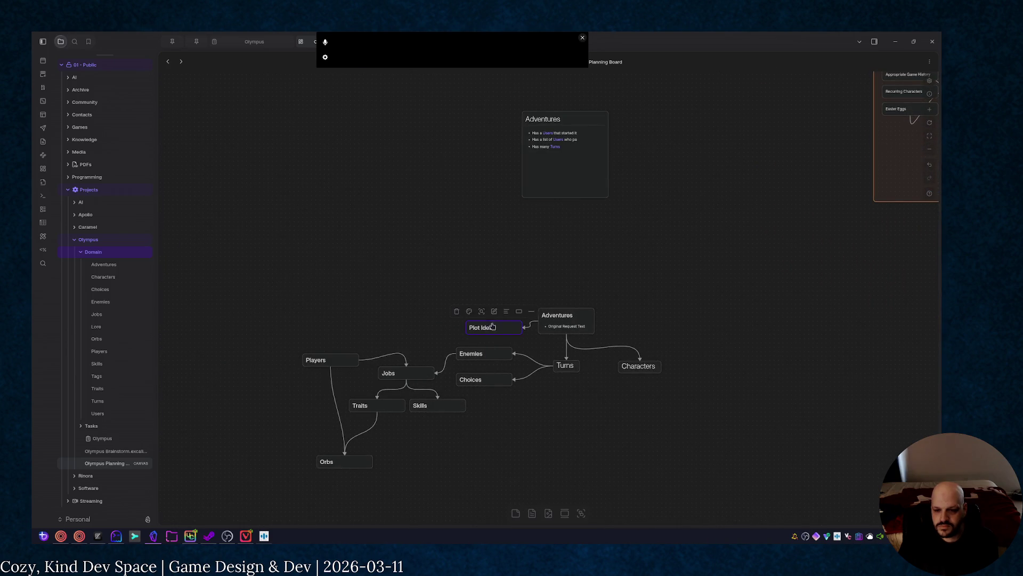
key(Delete)
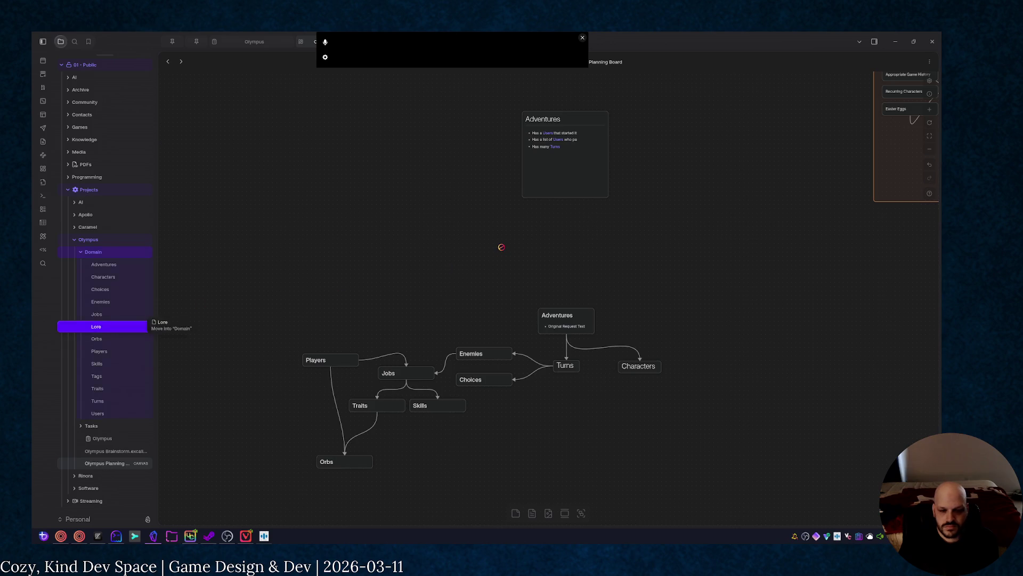
drag(97, 328, 503, 250)
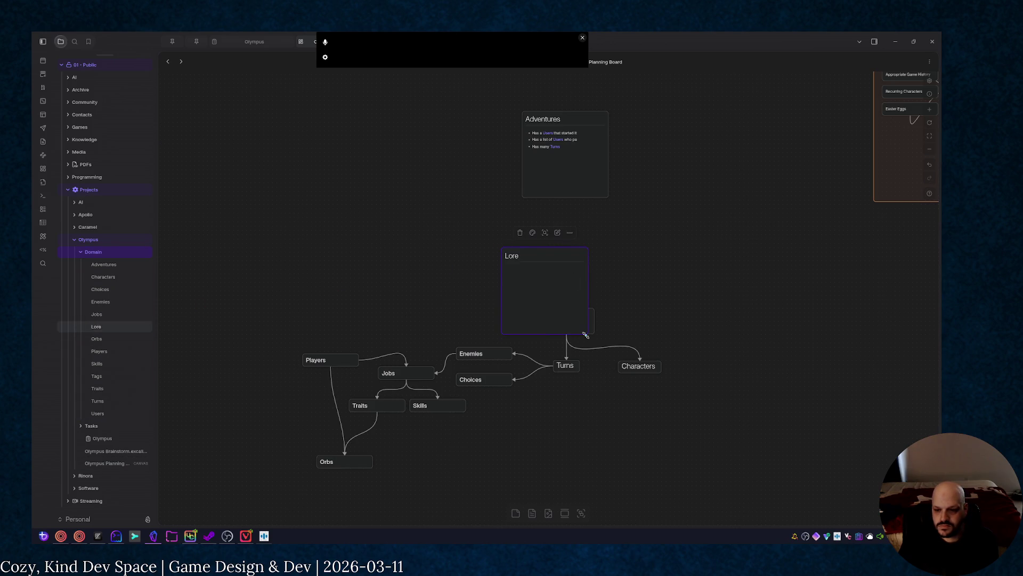
drag(586, 335, 564, 269)
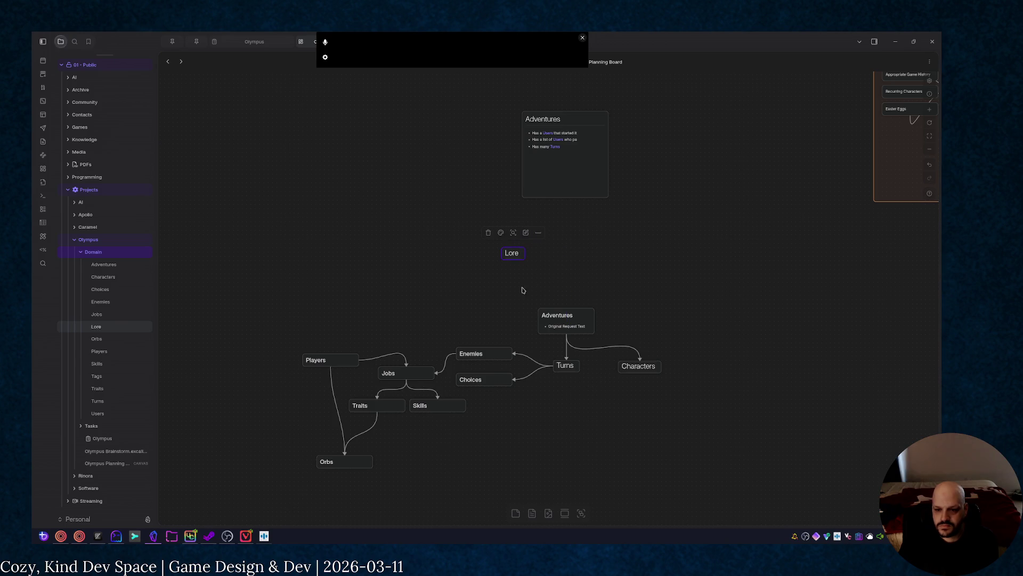
click(506, 298)
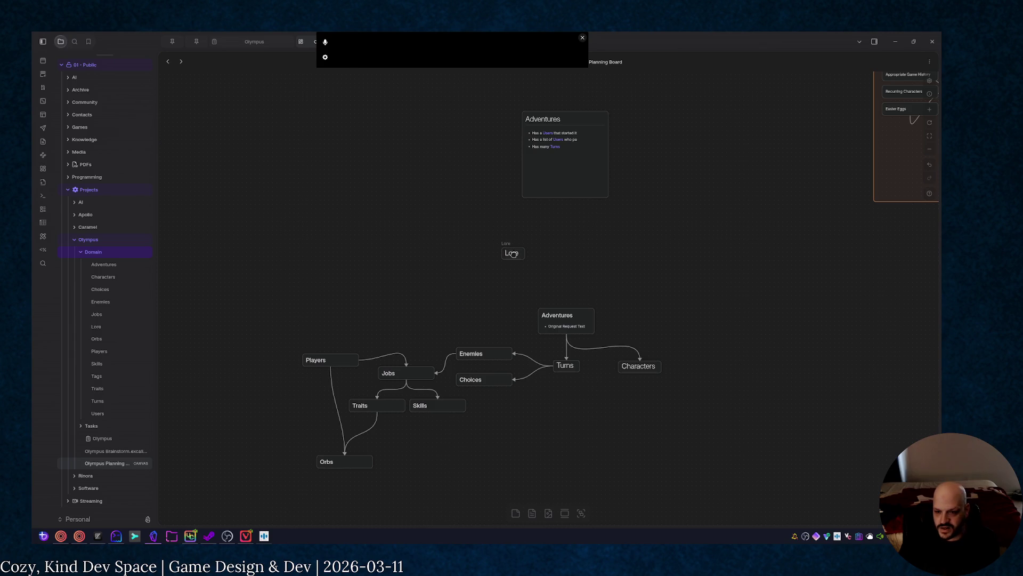
drag(511, 253, 605, 245)
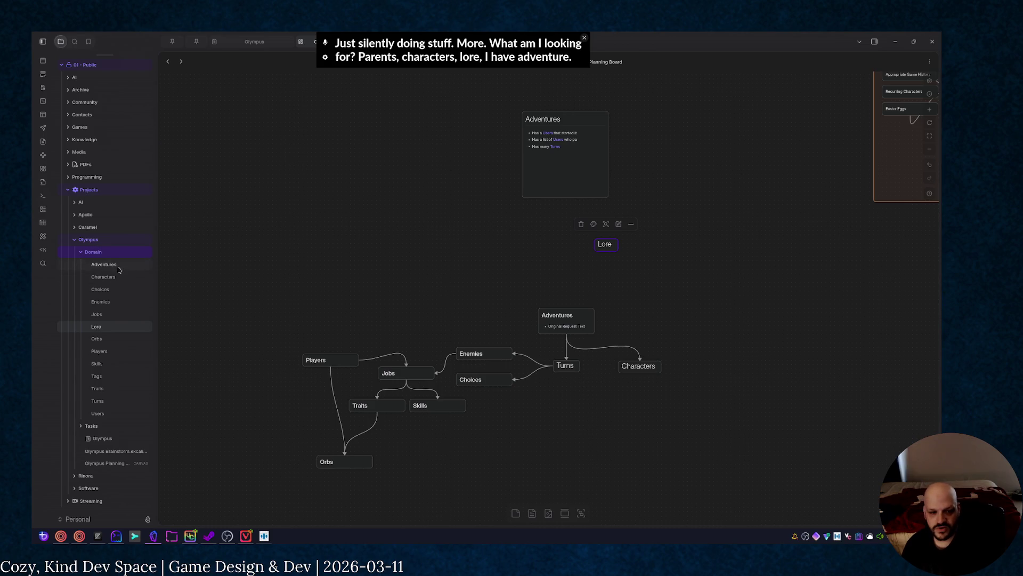
Step: Replace the Adventures node with the Adventures note card linked to Turns and Characters
drag(118, 269, 445, 240)
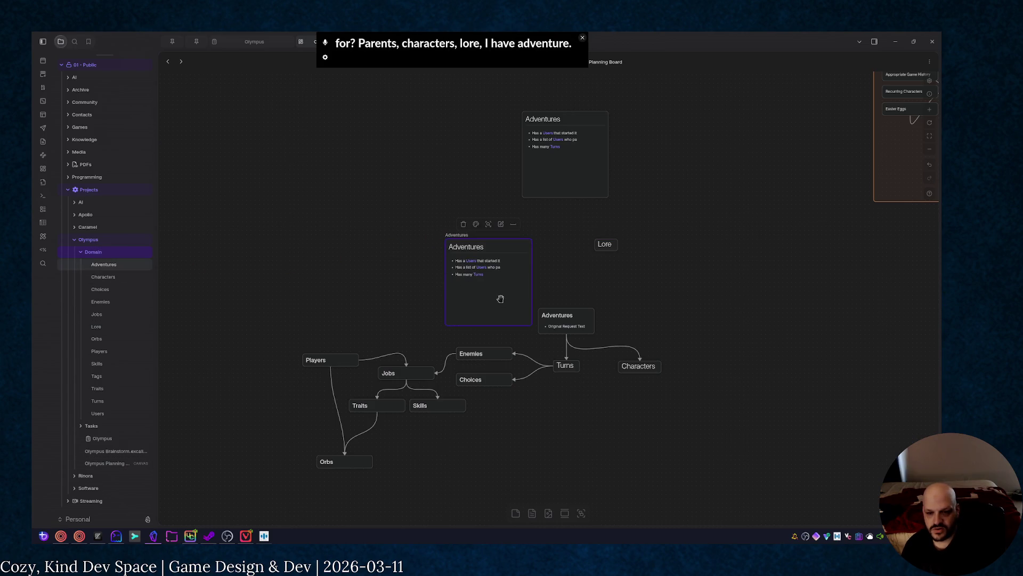
click(582, 318)
key(Delete)
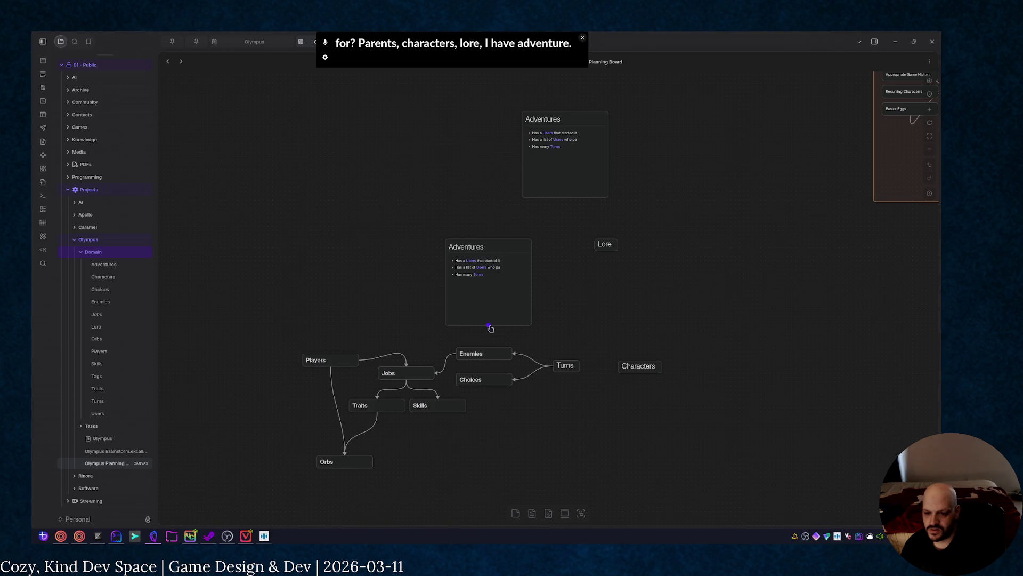
drag(489, 326, 565, 361)
drag(489, 327, 638, 359)
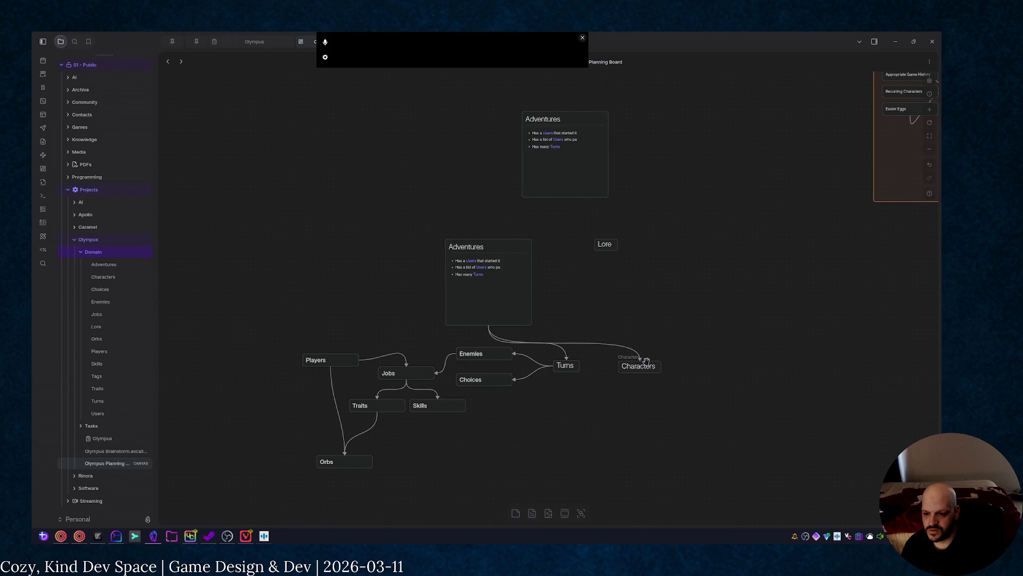
mouse_move(516, 325)
mouse_down()
mouse_move(535, 279)
mouse_move(506, 265)
mouse_move(621, 328)
mouse_up()
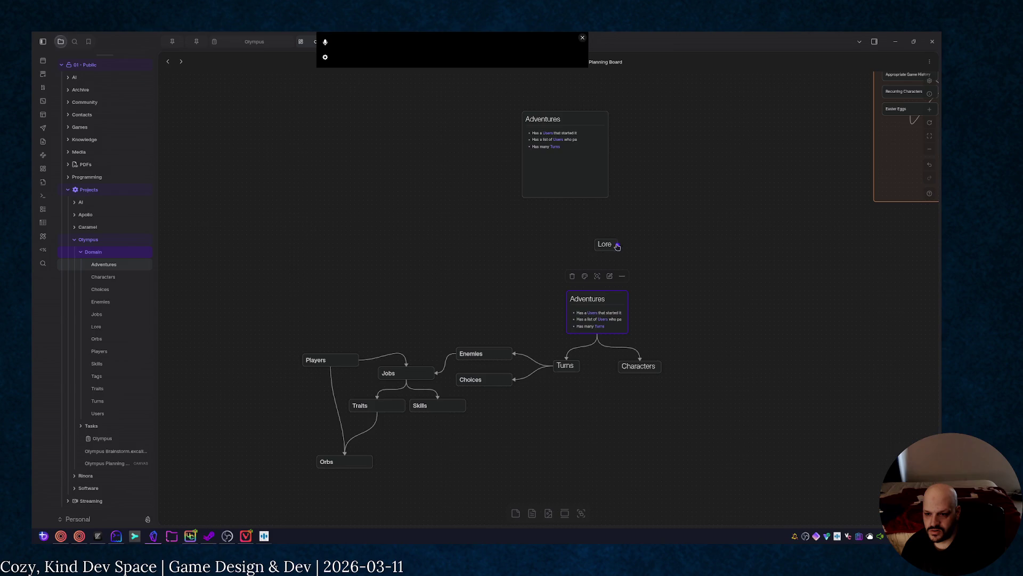
Step: Connect the Lore card into Adventures, keeping it at title height
drag(609, 250, 592, 290)
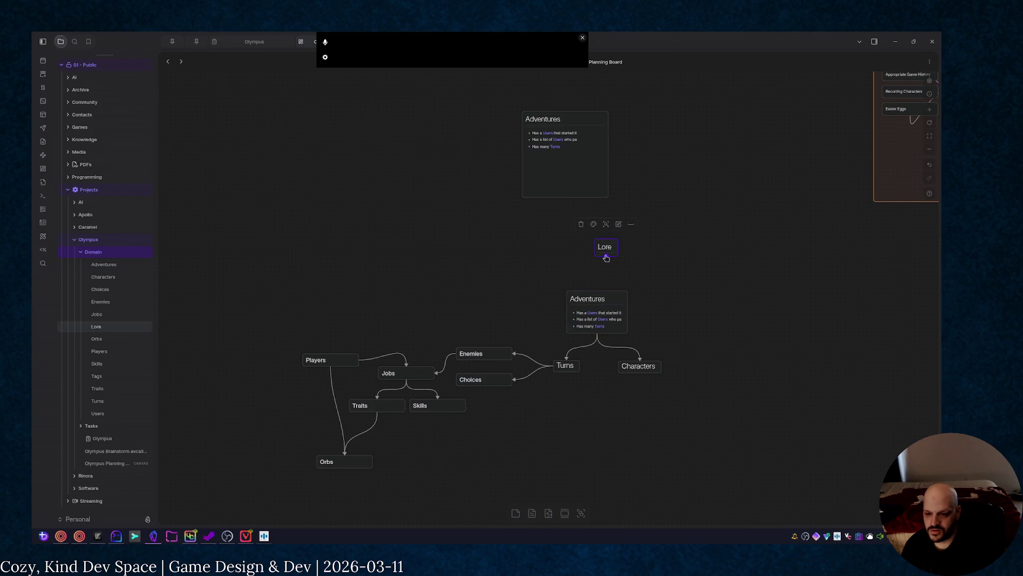
drag(610, 253, 595, 294)
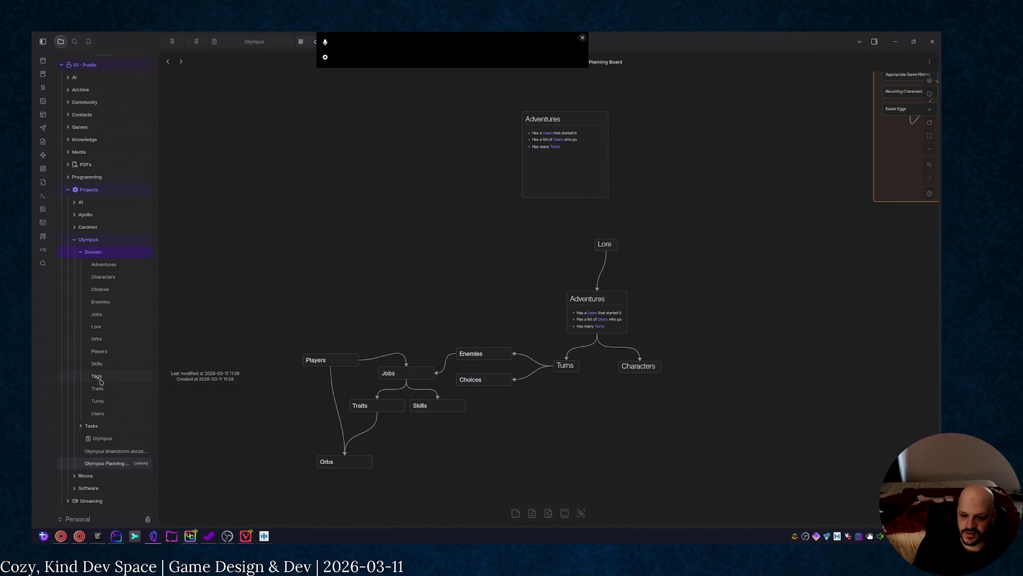
Step: Add the Tags note as a card on the planning canvas
click(97, 376)
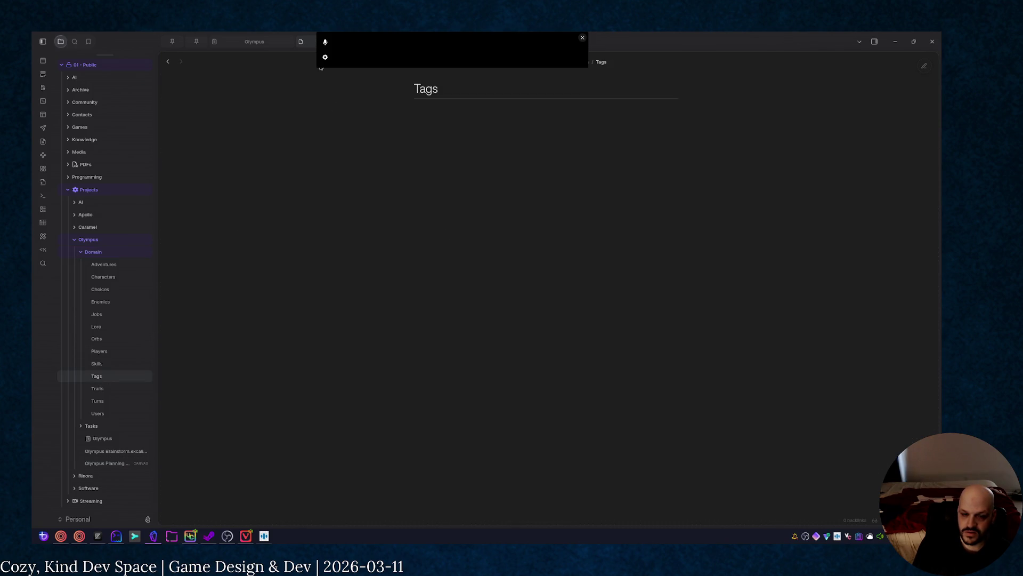
click(103, 463)
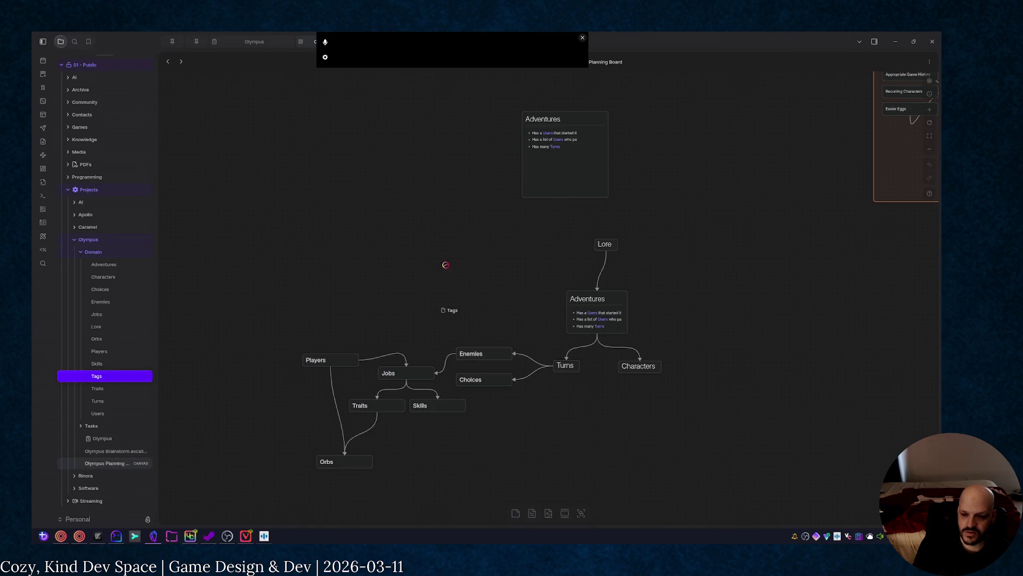
drag(96, 377, 456, 309)
click(511, 290)
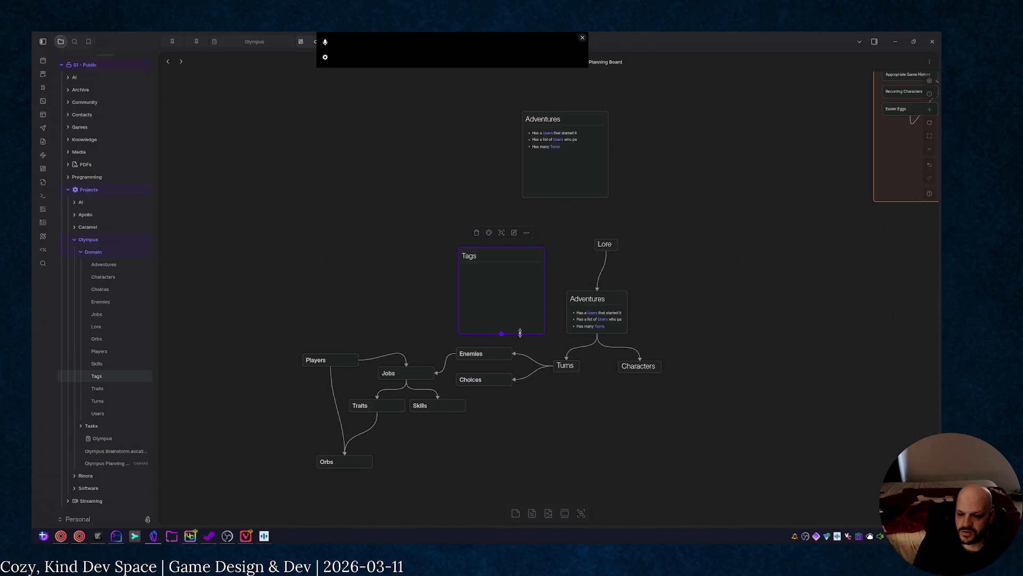
Step: Shrink the Tags card, place it beside Lore and link it into Adventures
double_click(520, 333)
double_click(544, 249)
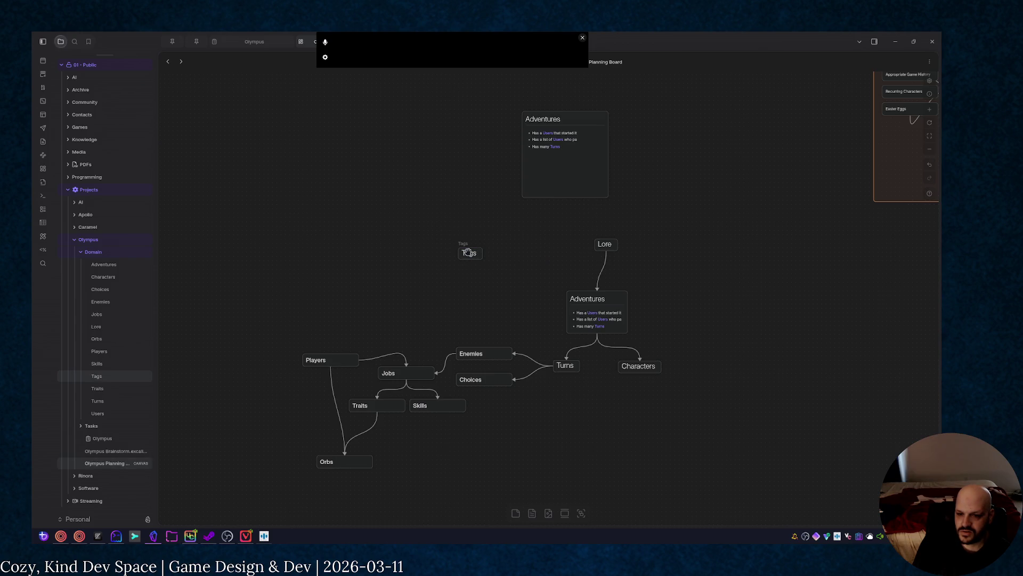
drag(469, 253, 558, 243)
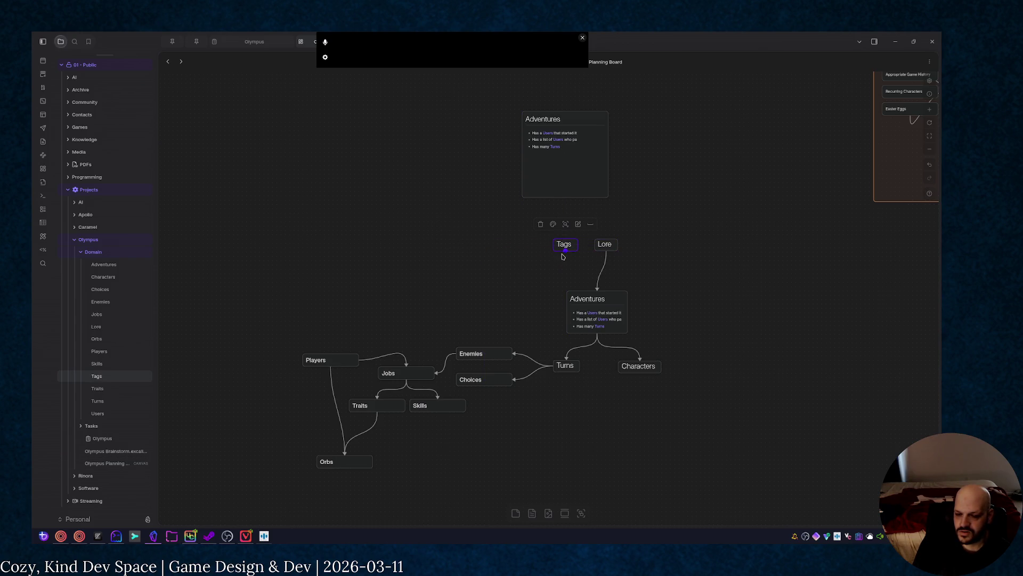
drag(566, 253, 600, 289)
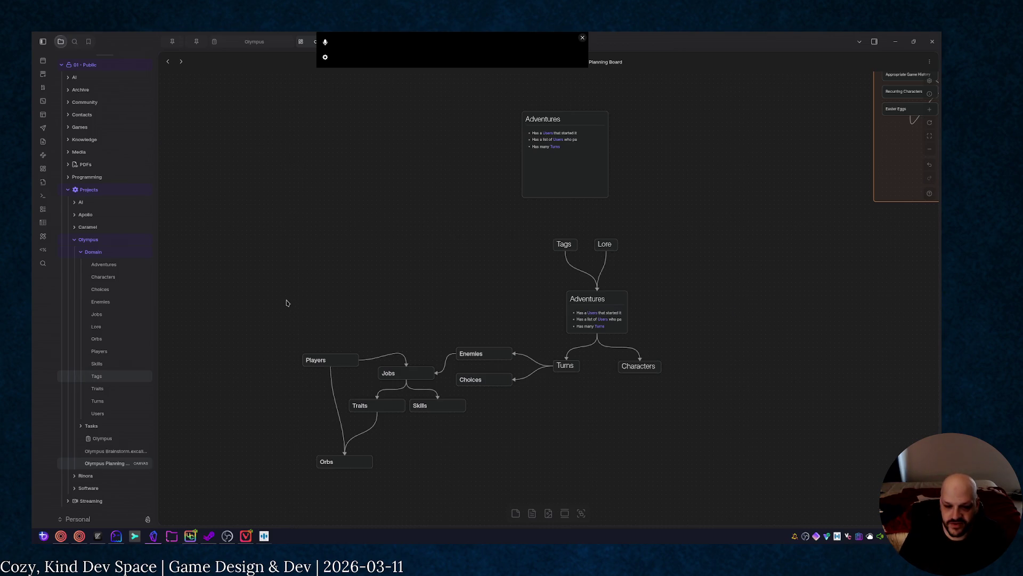
Step: Move the Players, Jobs and Orbs cluster to the upper left of the canvas
drag(264, 270, 541, 490)
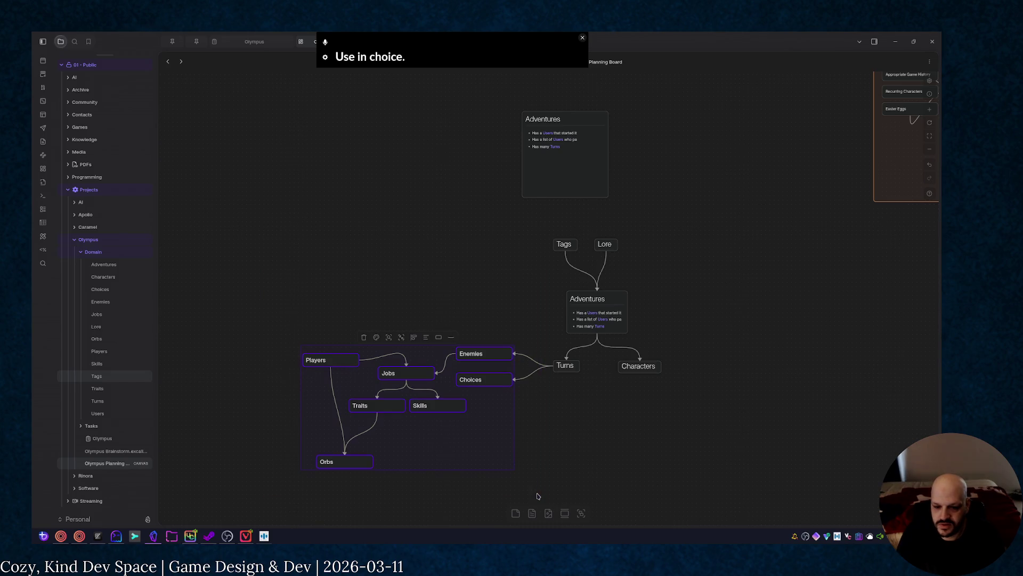
key(ctrl+x)
key(ctrl+v)
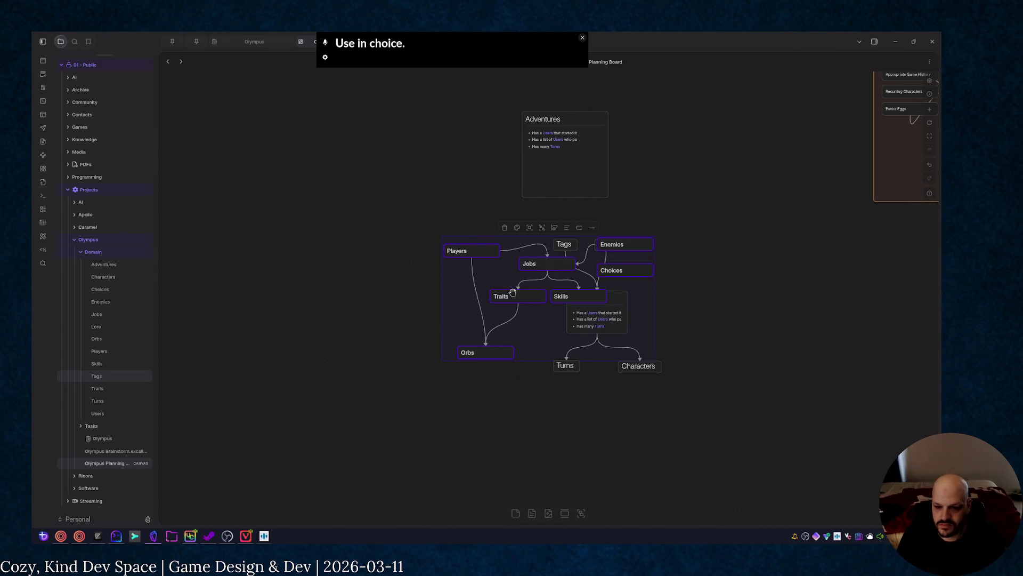
drag(513, 293, 255, 176)
click(308, 339)
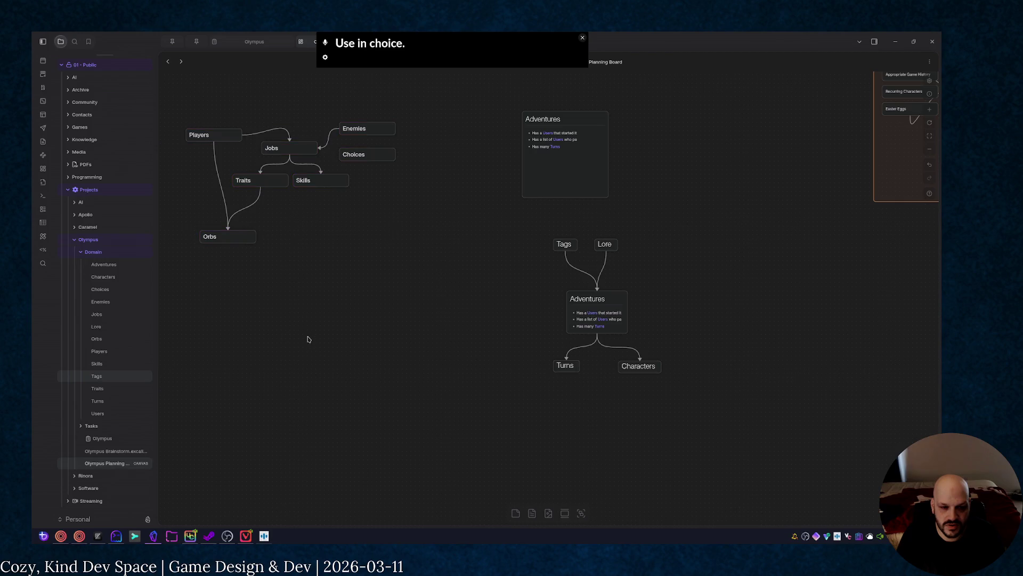
Step: Add Enemies and Choices note cards, with Choices shrunk to one line
drag(101, 301, 406, 312)
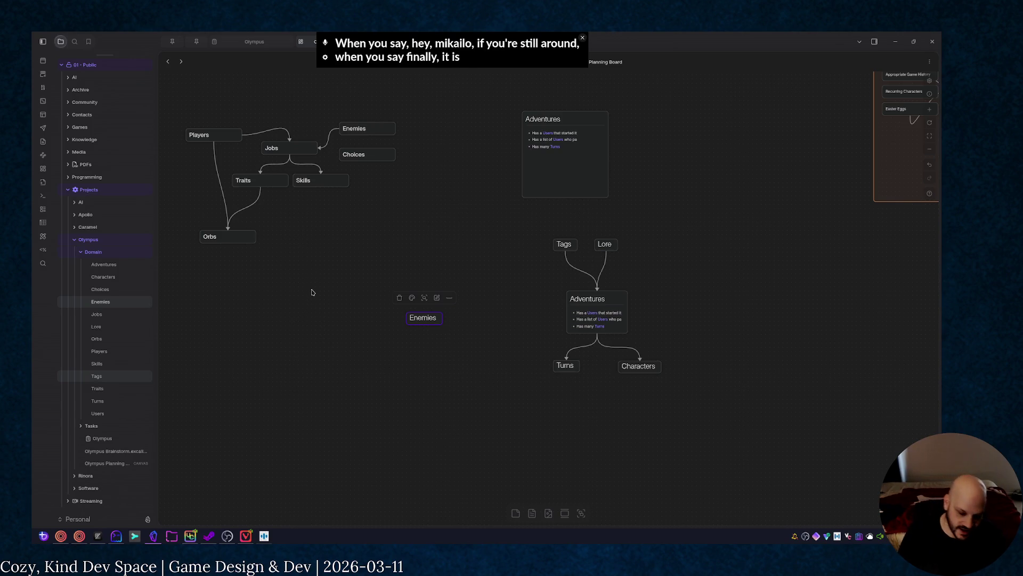
click(440, 376)
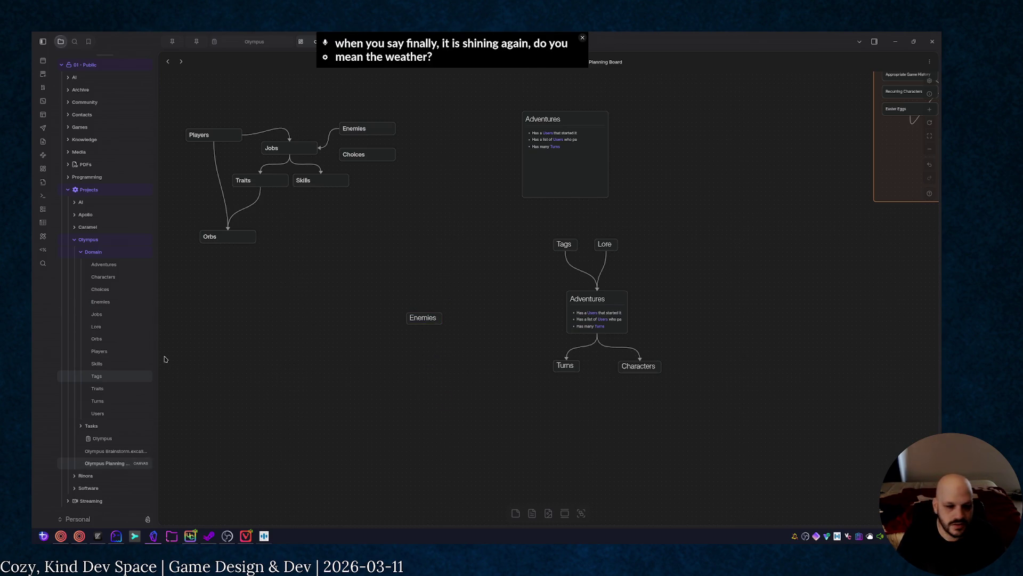
drag(110, 292, 395, 367)
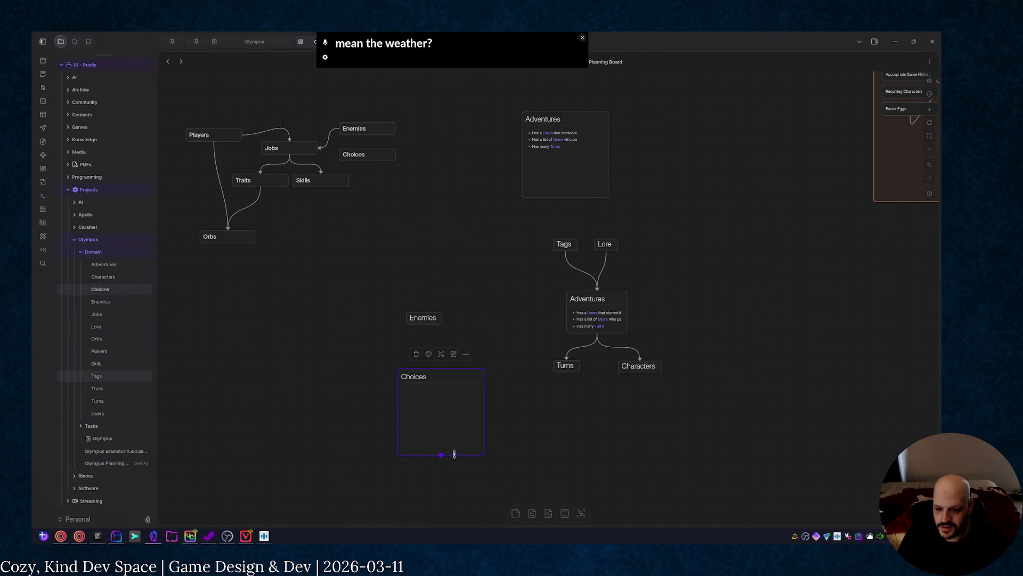
drag(454, 455, 475, 419)
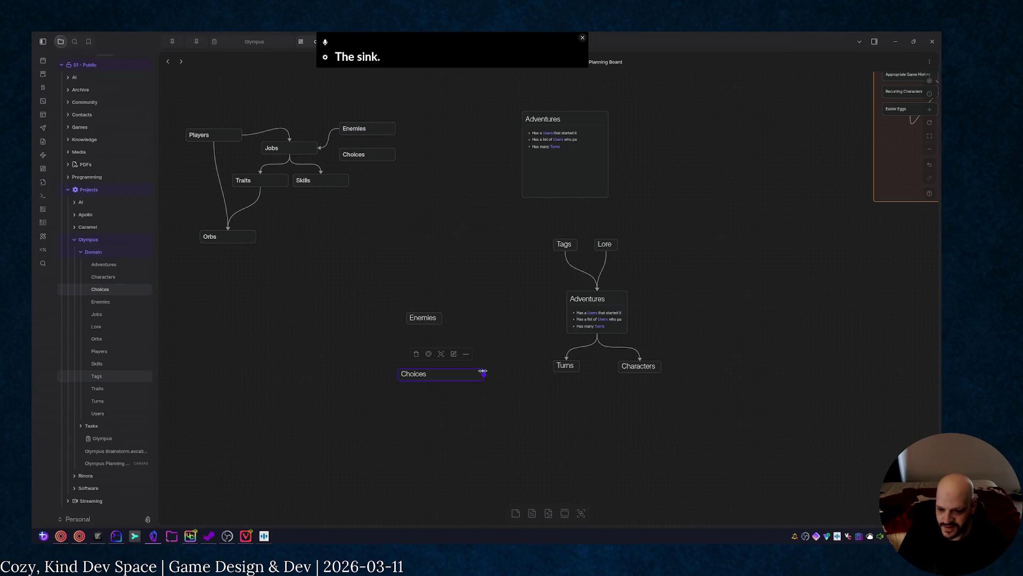
click(484, 382)
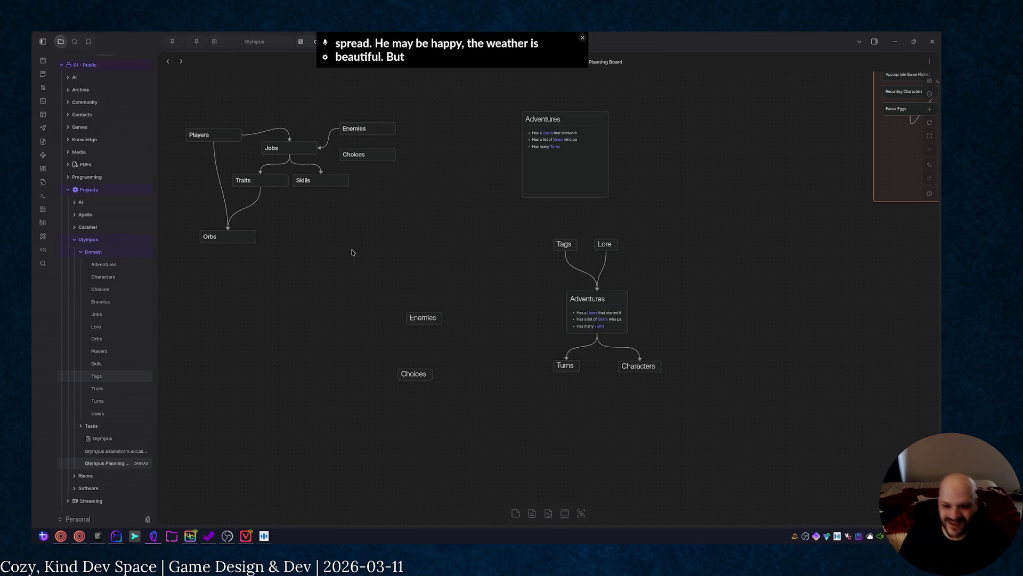
Step: Place Enemies and Choices beside Turns, link Turns to them, and target the old Choices node
mouse_move(342, 254)
mouse_down()
mouse_move(446, 390)
mouse_move(506, 418)
mouse_up()
click(520, 367)
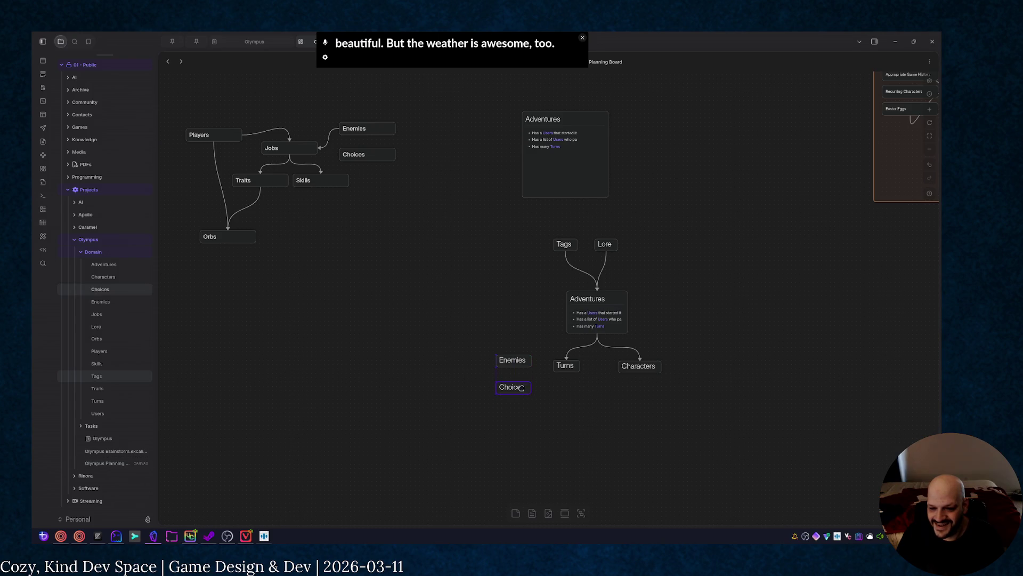
drag(513, 416, 524, 392)
mouse_move(478, 313)
mouse_down()
mouse_move(528, 414)
mouse_move(520, 390)
mouse_up()
click(575, 392)
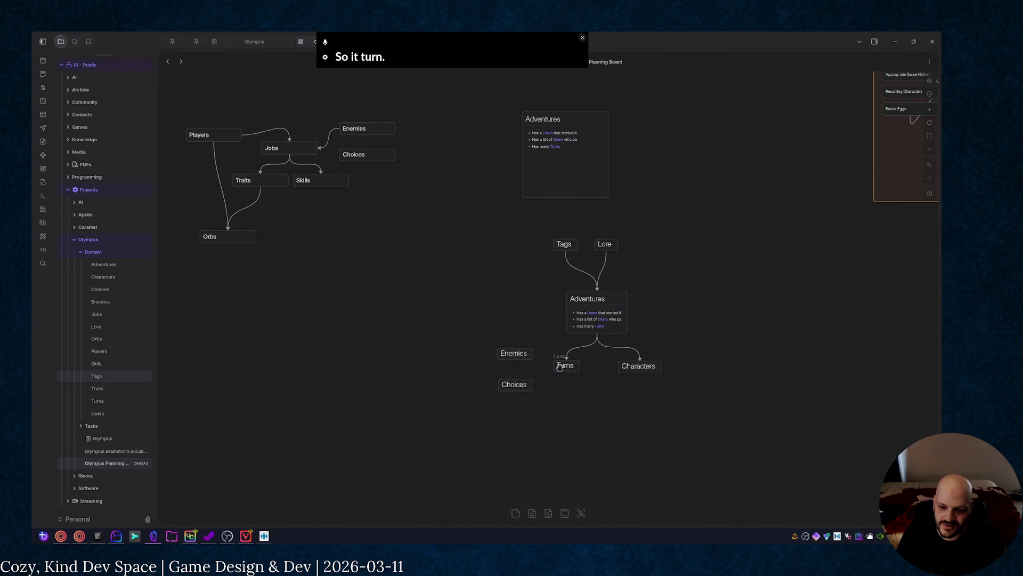
mouse_move(539, 359)
mouse_down()
mouse_move(551, 368)
mouse_move(533, 388)
mouse_up()
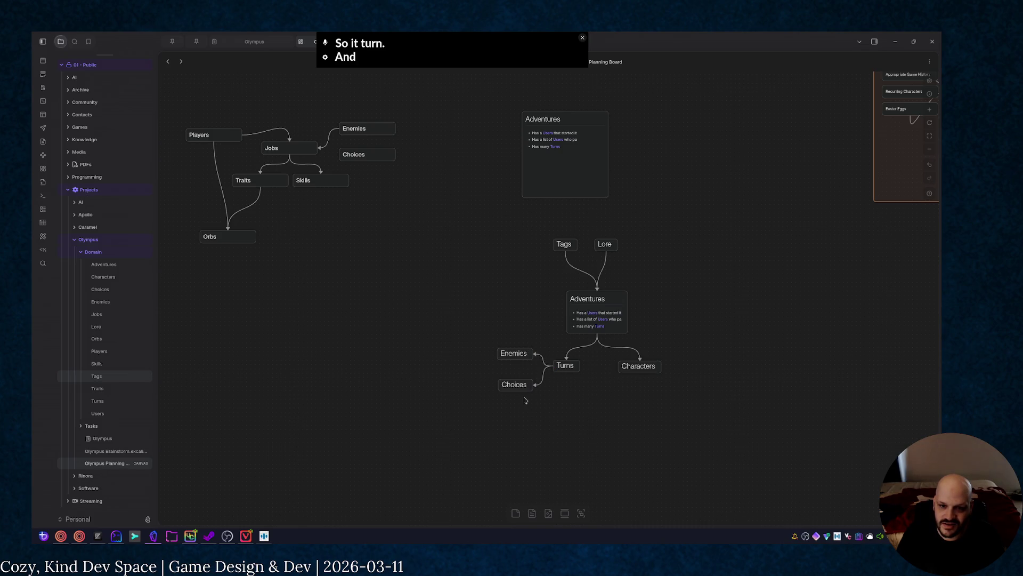
click(384, 156)
Step: Restore the accidentally deleted Choices node, then add a compact Jobs card linked from Enemies
key(Delete)
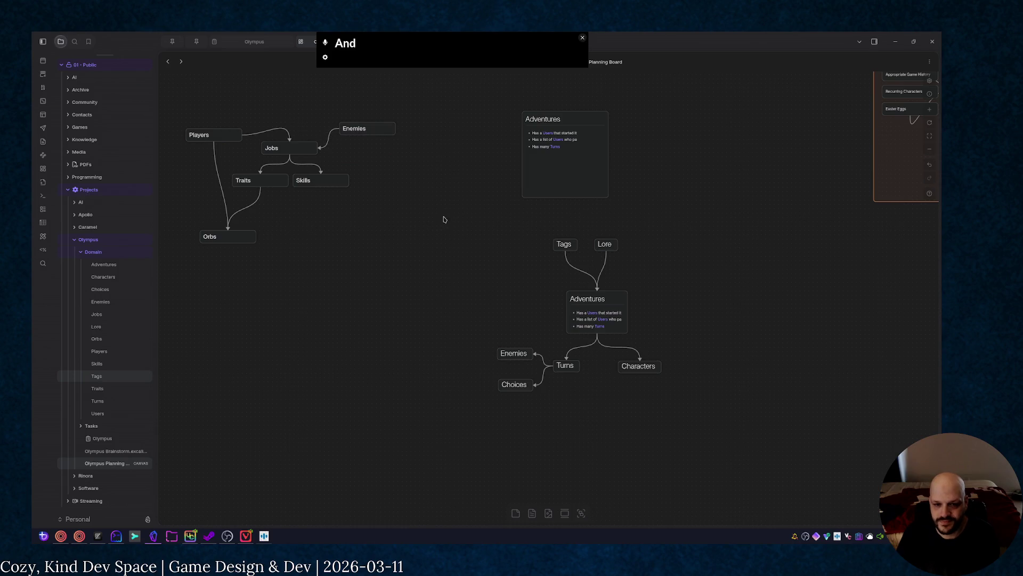
key(ctrl+z)
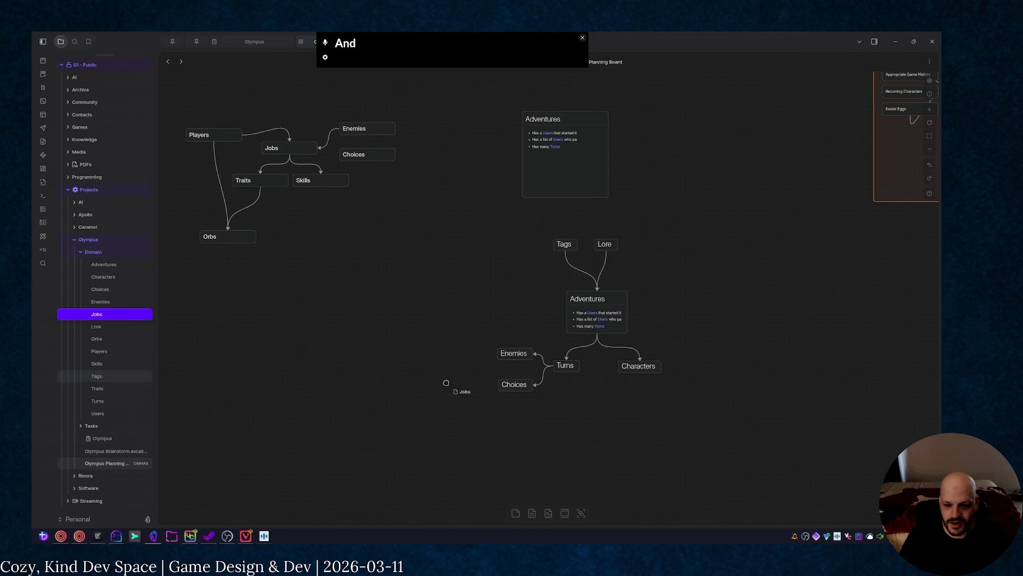
drag(101, 316, 446, 385)
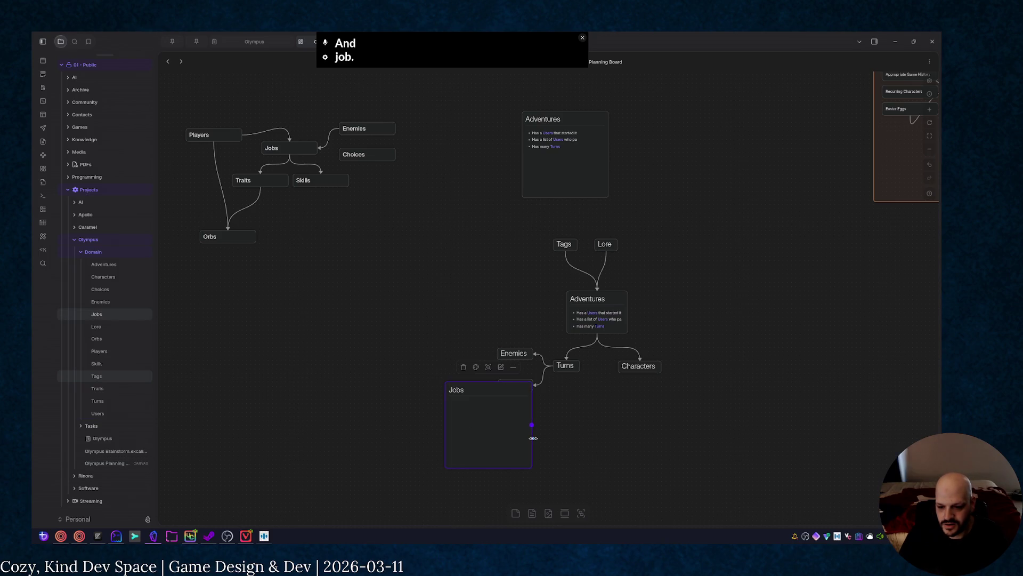
mouse_move(531, 428)
mouse_down()
mouse_move(478, 471)
mouse_move(457, 397)
mouse_move(433, 365)
mouse_up()
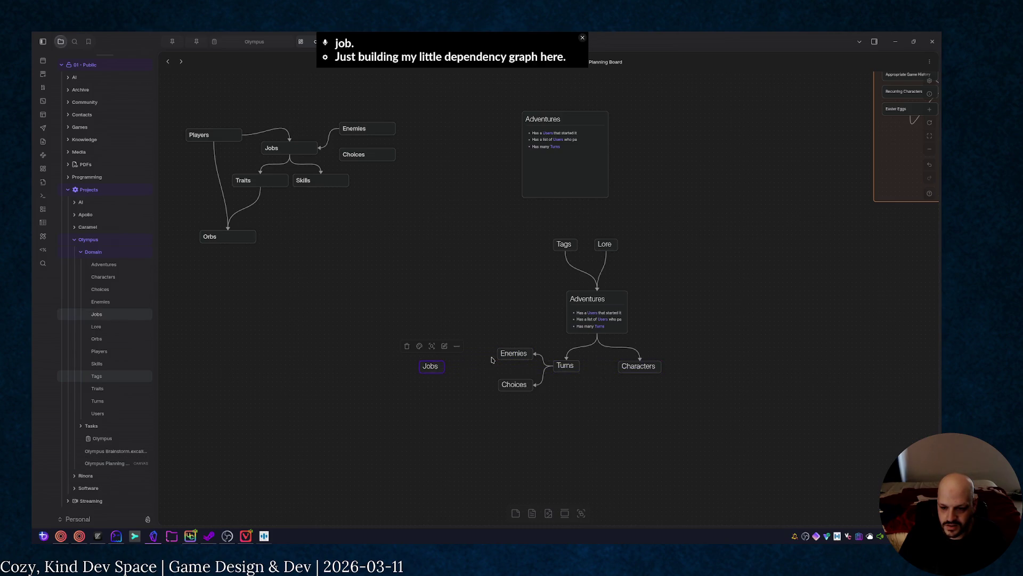
mouse_move(498, 353)
mouse_down()
mouse_move(440, 365)
mouse_move(451, 366)
mouse_up()
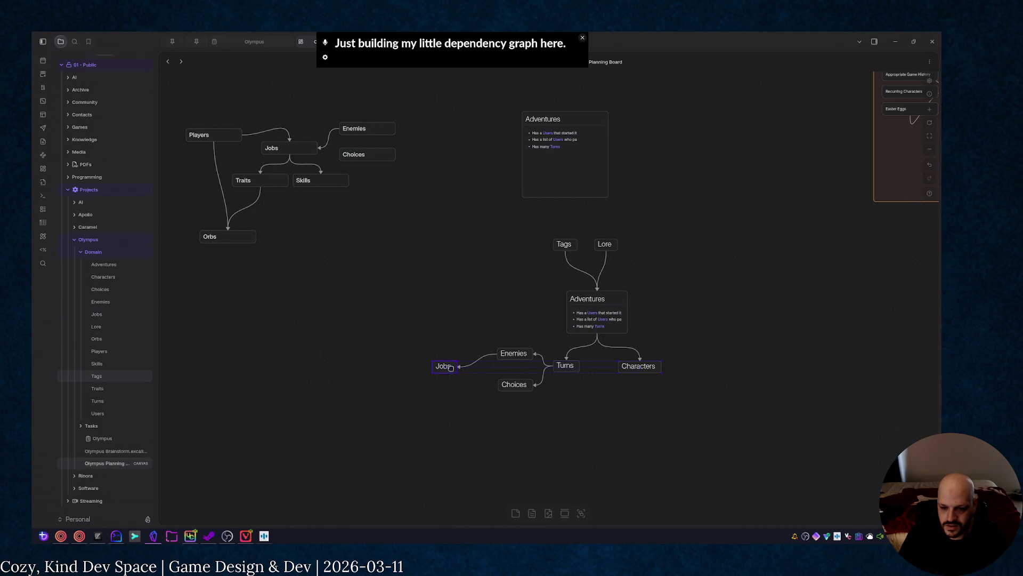
click(348, 347)
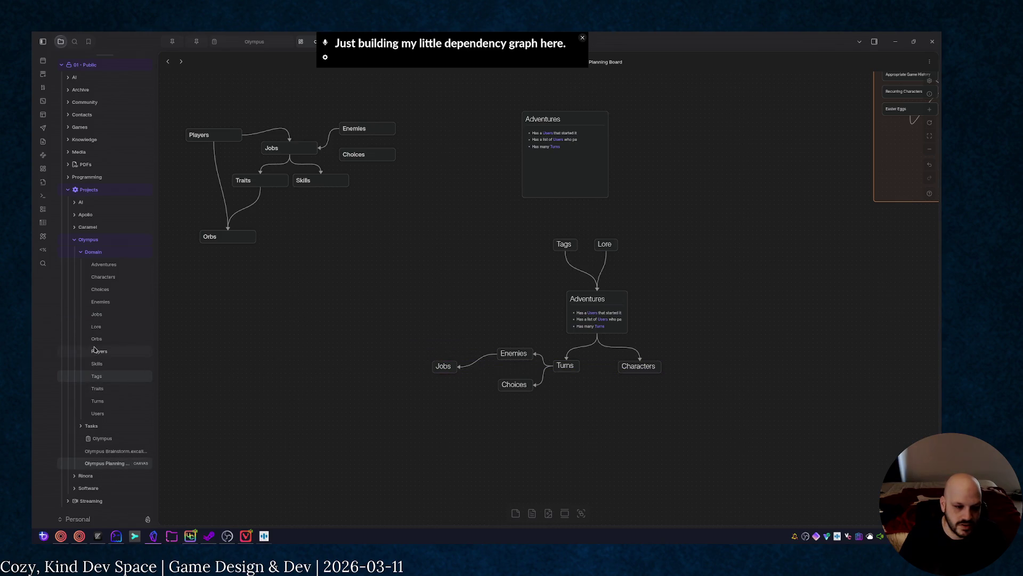
Step: Add a single-row Players card and position it above Jobs
drag(99, 351, 344, 302)
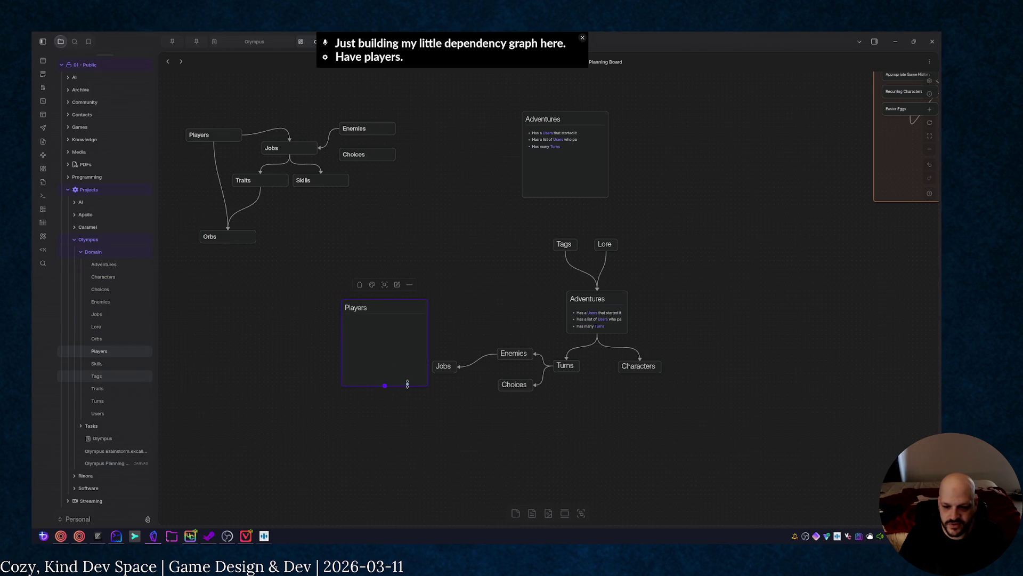
mouse_move(405, 387)
mouse_down()
mouse_move(424, 317)
mouse_move(375, 307)
mouse_up()
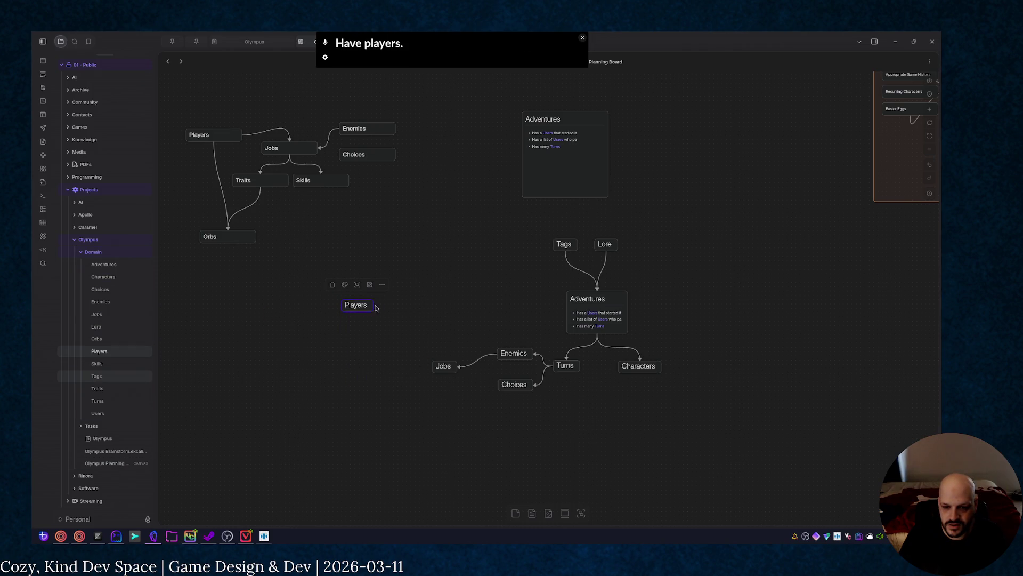
click(364, 311)
mouse_move(356, 304)
mouse_down()
mouse_move(440, 317)
mouse_move(443, 362)
mouse_up()
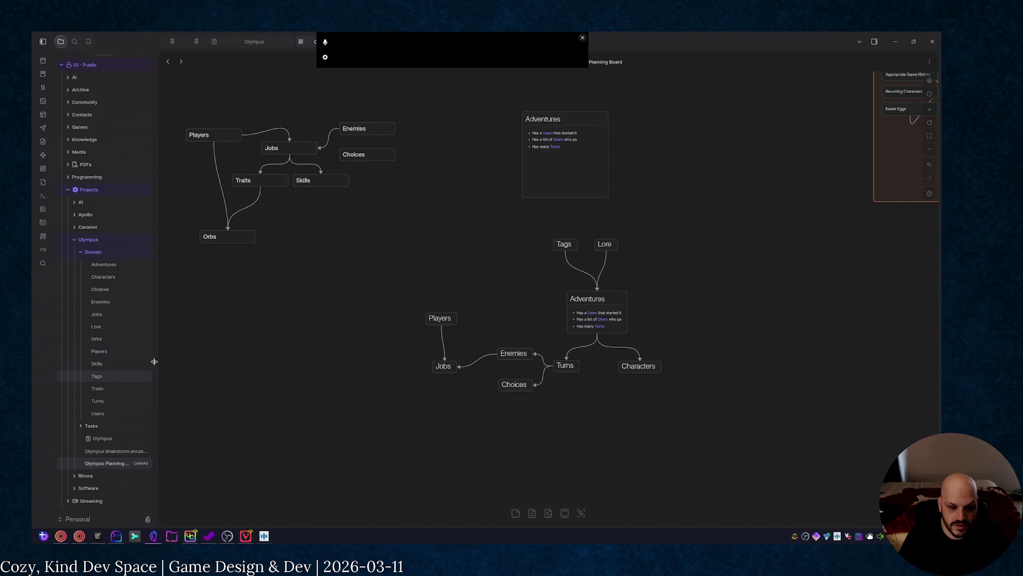
Step: Add a compact Orbs card and connect Players to it
mouse_move(96, 338)
mouse_down()
mouse_move(389, 452)
mouse_move(427, 436)
mouse_up()
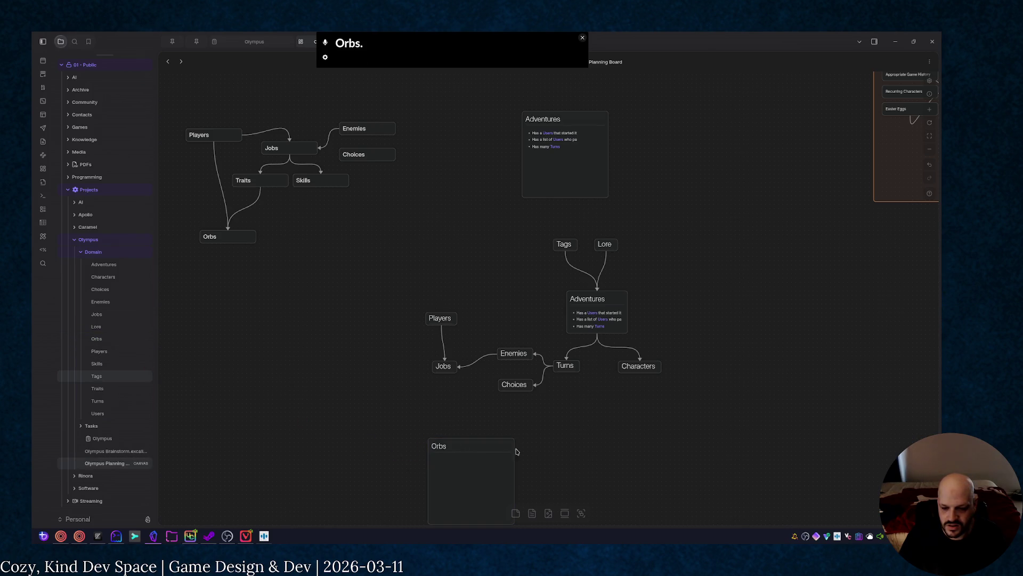
drag(513, 449, 452, 449)
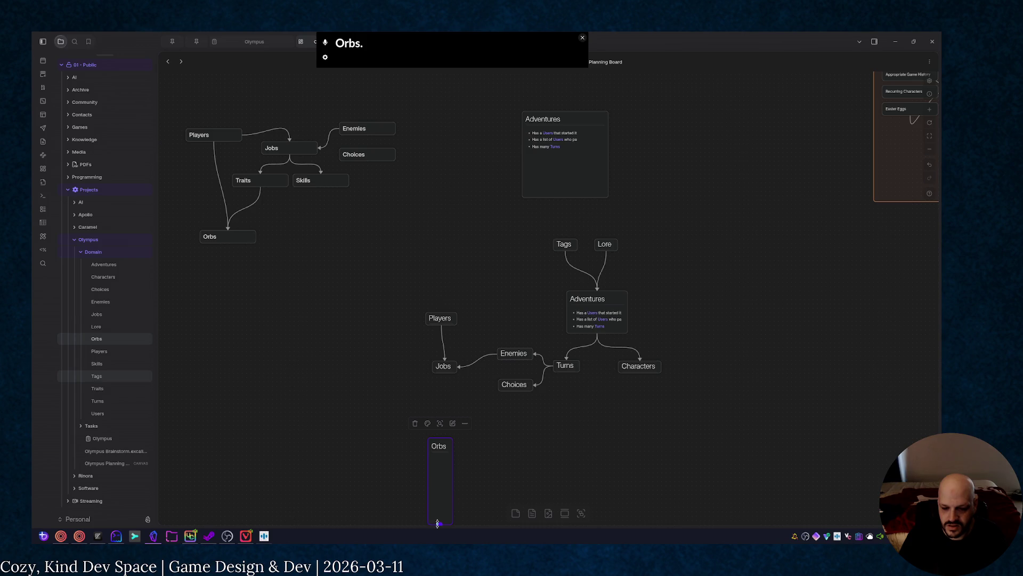
mouse_move(438, 524)
mouse_down()
mouse_move(439, 450)
mouse_move(469, 411)
mouse_move(453, 445)
mouse_move(462, 467)
mouse_up()
click(445, 436)
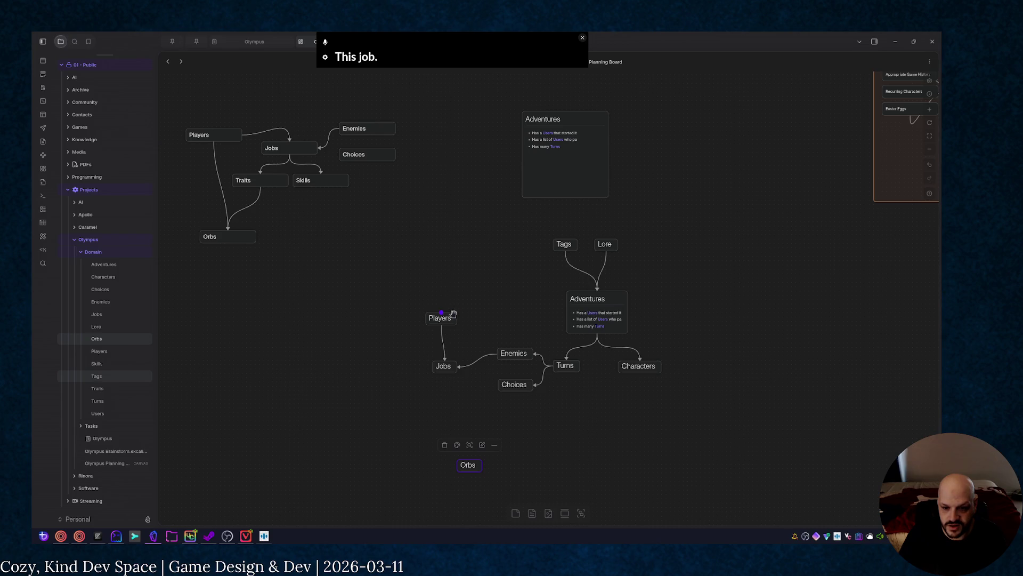
mouse_move(453, 314)
mouse_down()
mouse_move(375, 318)
mouse_move(393, 328)
mouse_move(397, 319)
mouse_move(469, 459)
mouse_move(410, 449)
mouse_up()
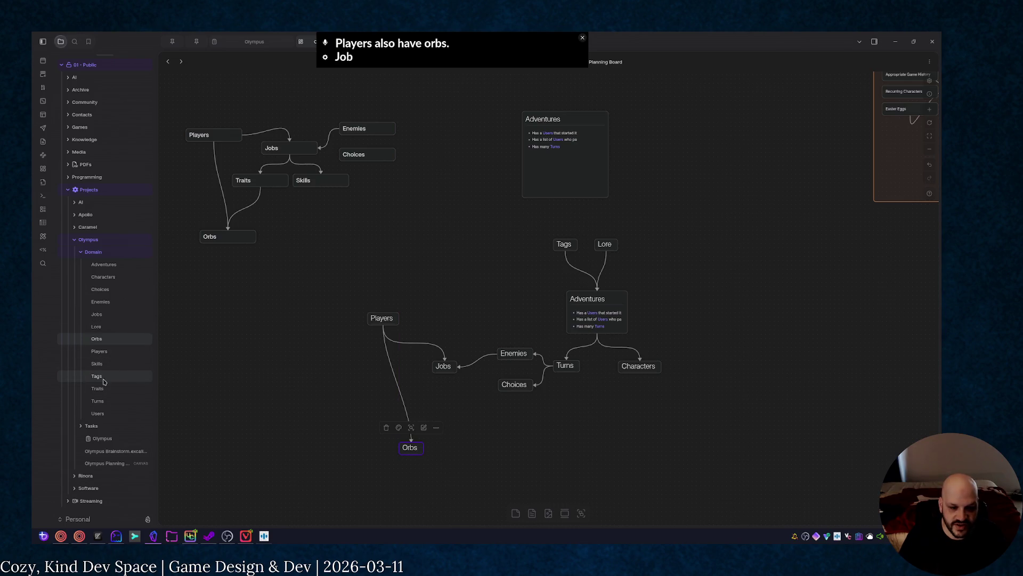
click(97, 364)
Step: Add a compact Skills card to the canvas with an arrow from Jobs
key(ctrl+alt+Left)
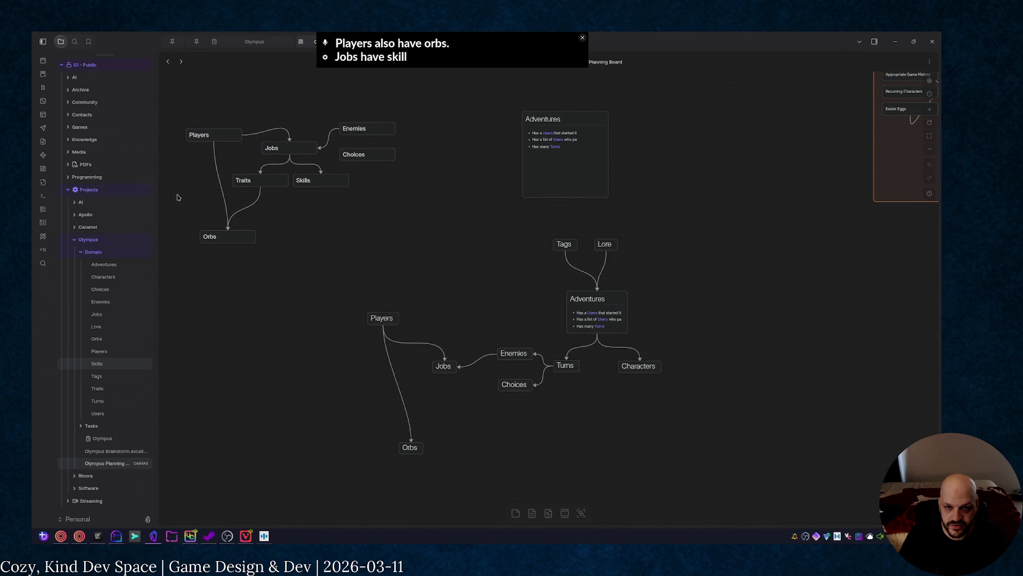
drag(97, 363, 518, 442)
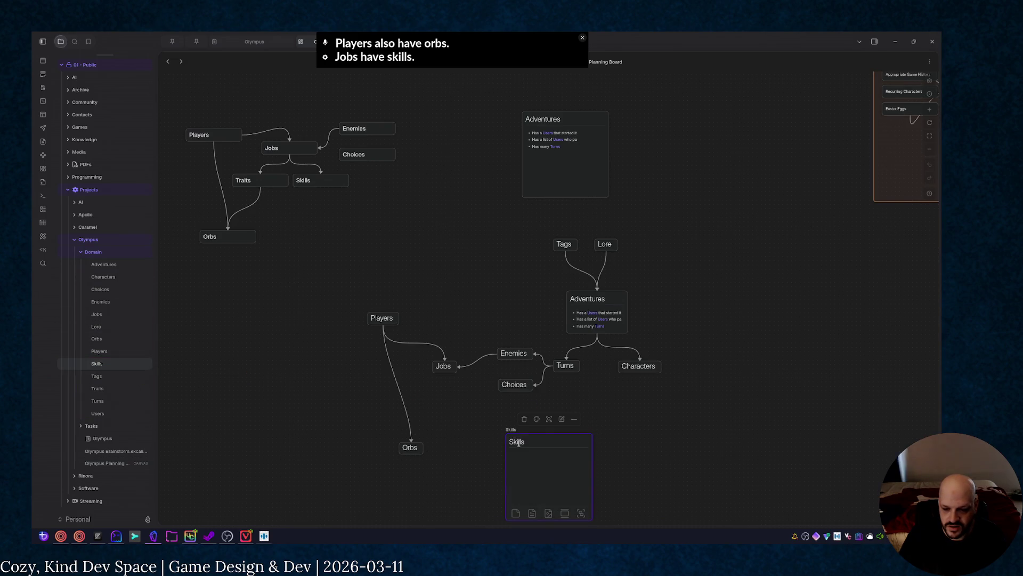
click(621, 480)
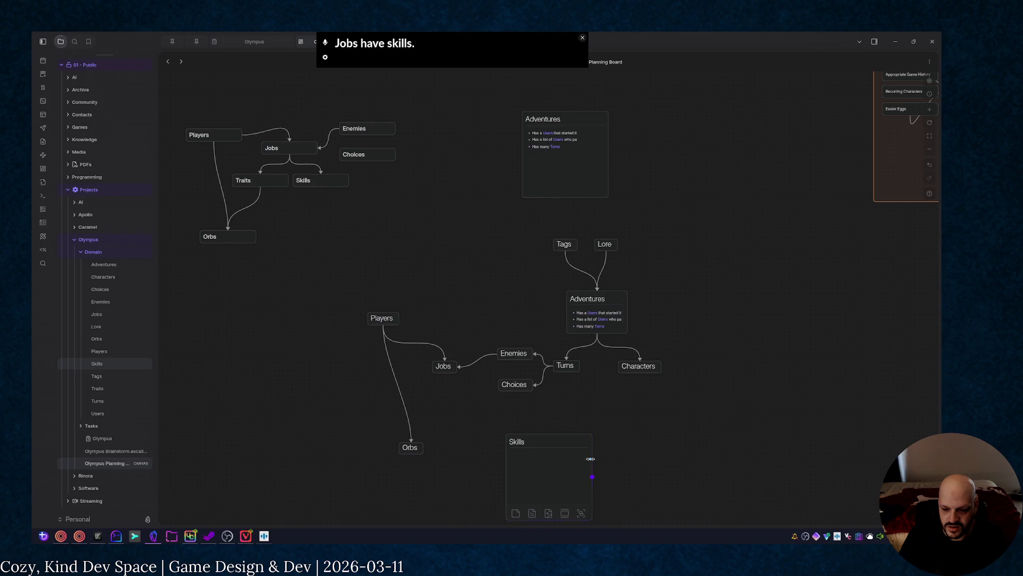
drag(591, 458, 513, 505)
scroll(566, 458, down, 2)
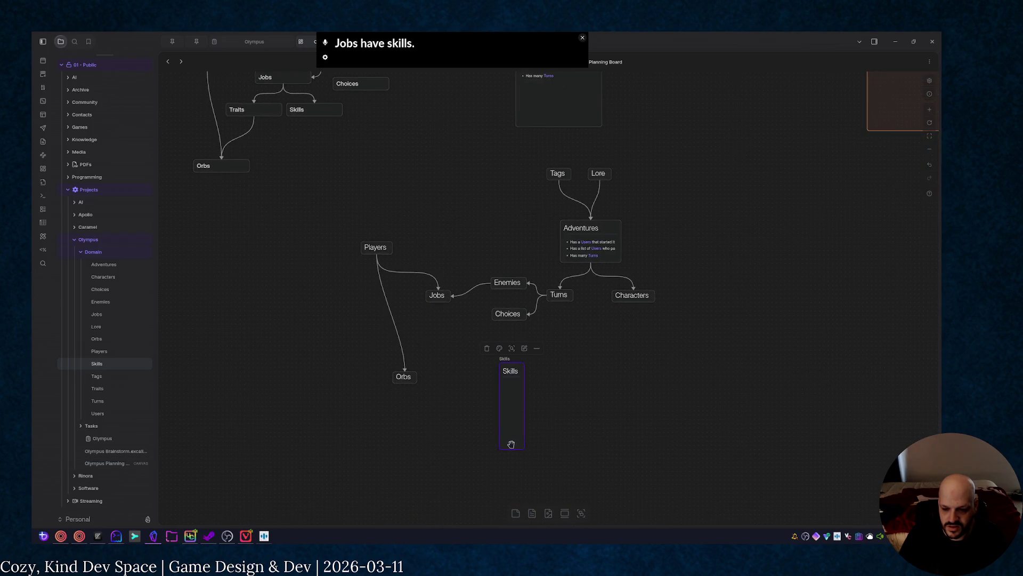
mouse_move(505, 449)
mouse_down()
mouse_move(507, 377)
mouse_move(464, 343)
mouse_up()
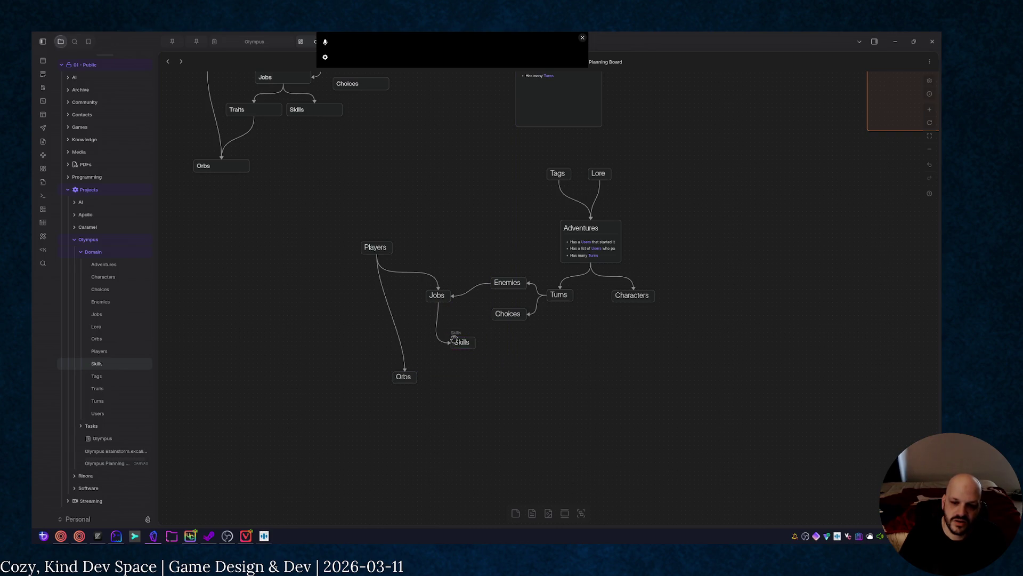
drag(438, 303, 462, 339)
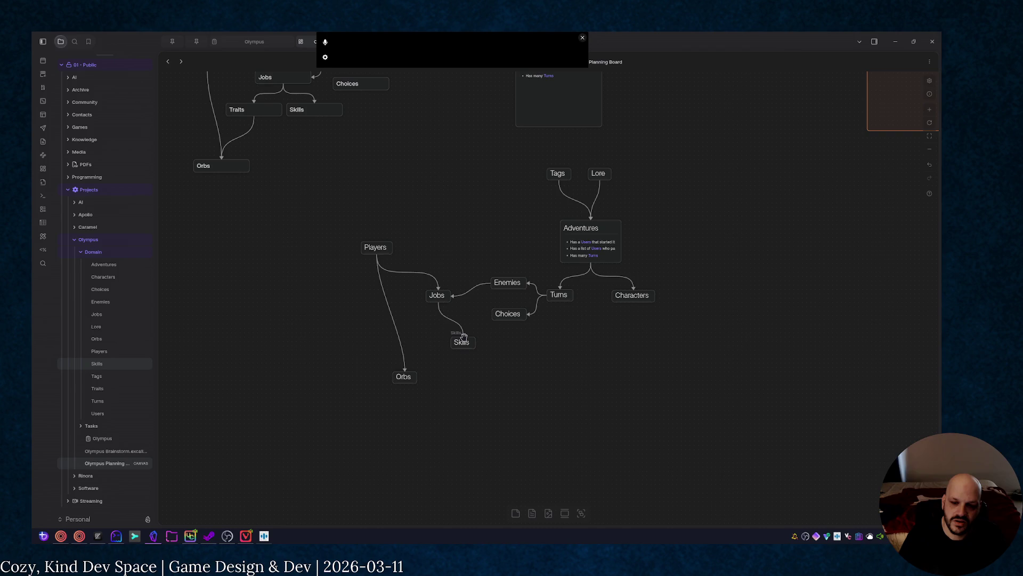
Step: Add a single-line Traits card beside Skills, linked from Jobs and pointing to Orbs
click(99, 388)
key(ctrl+alt+Left)
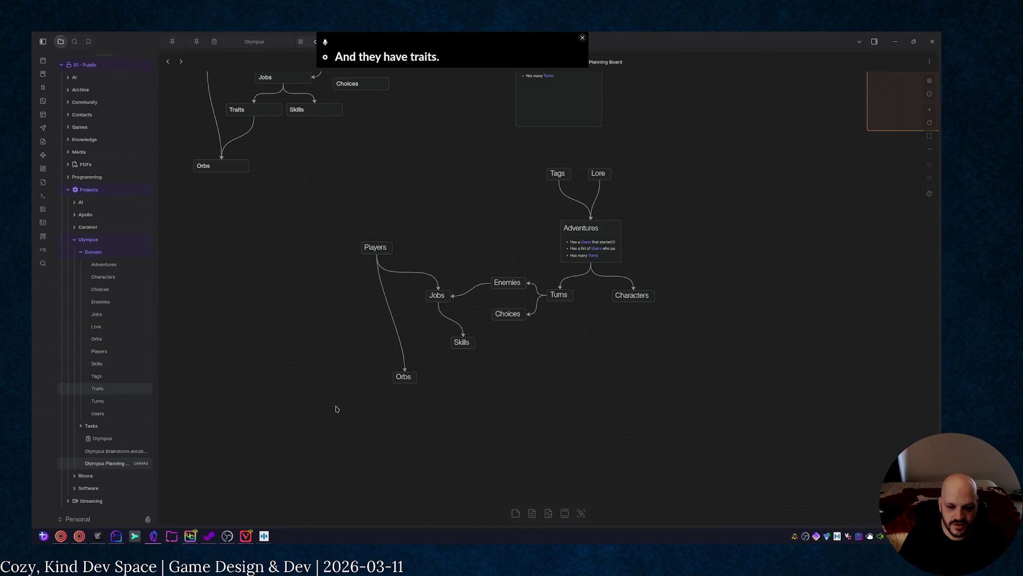
drag(118, 388, 302, 322)
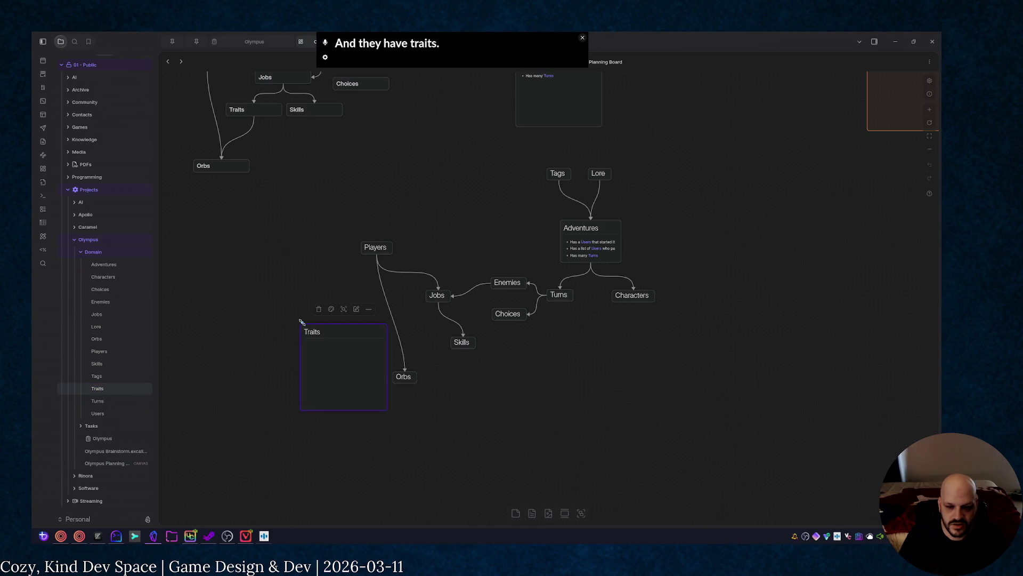
drag(377, 411, 386, 333)
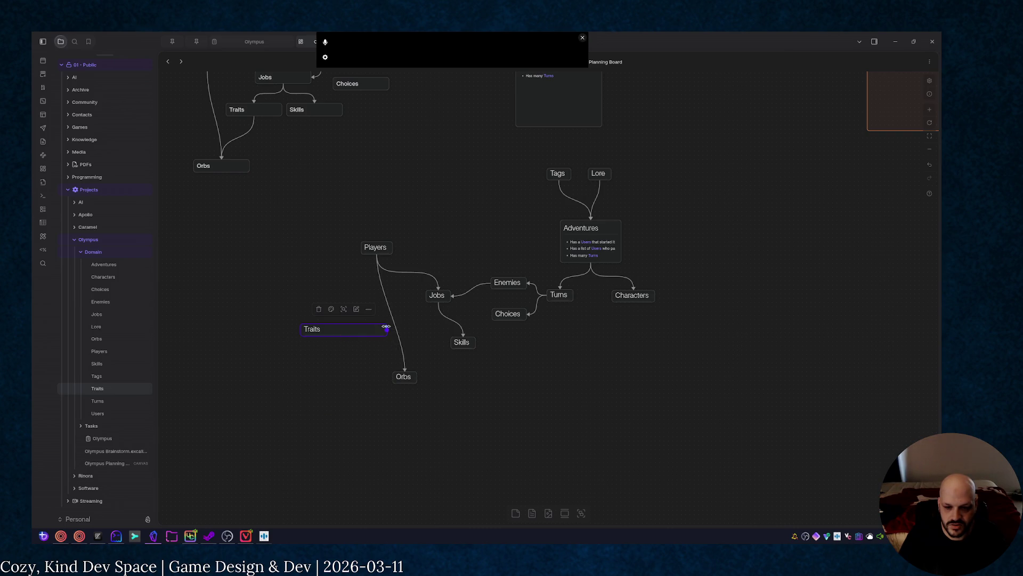
click(349, 371)
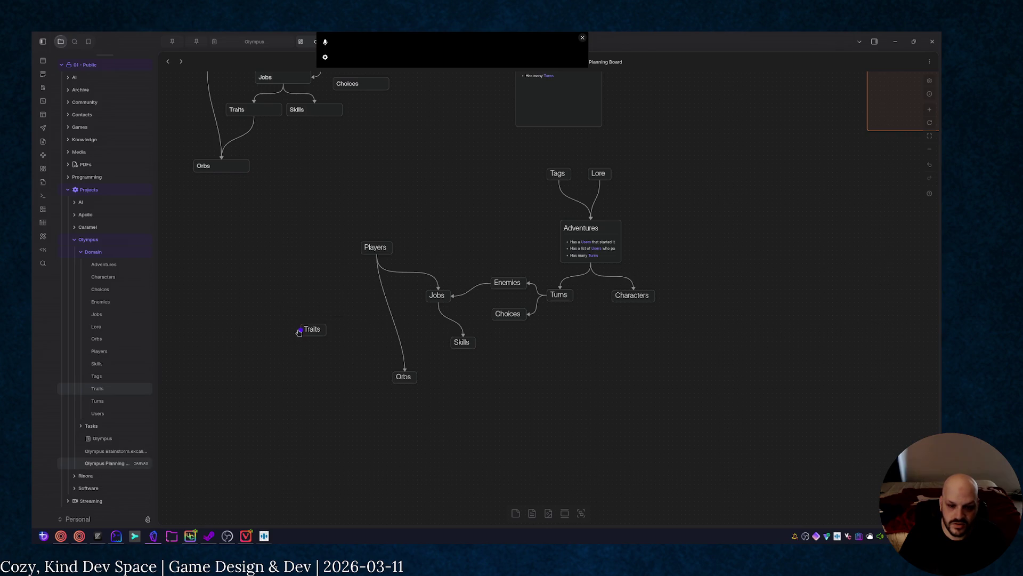
drag(306, 328, 424, 338)
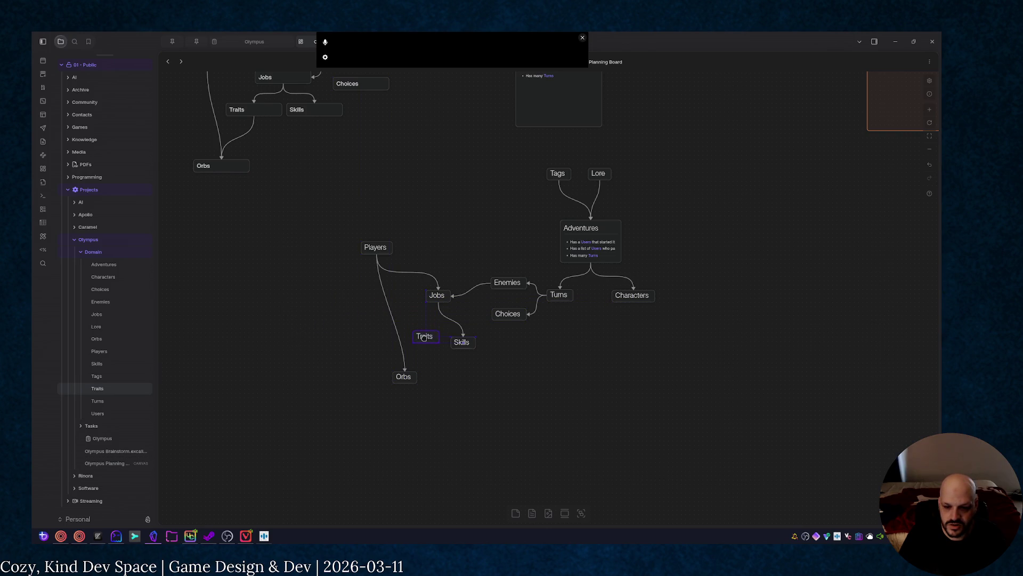
click(451, 326)
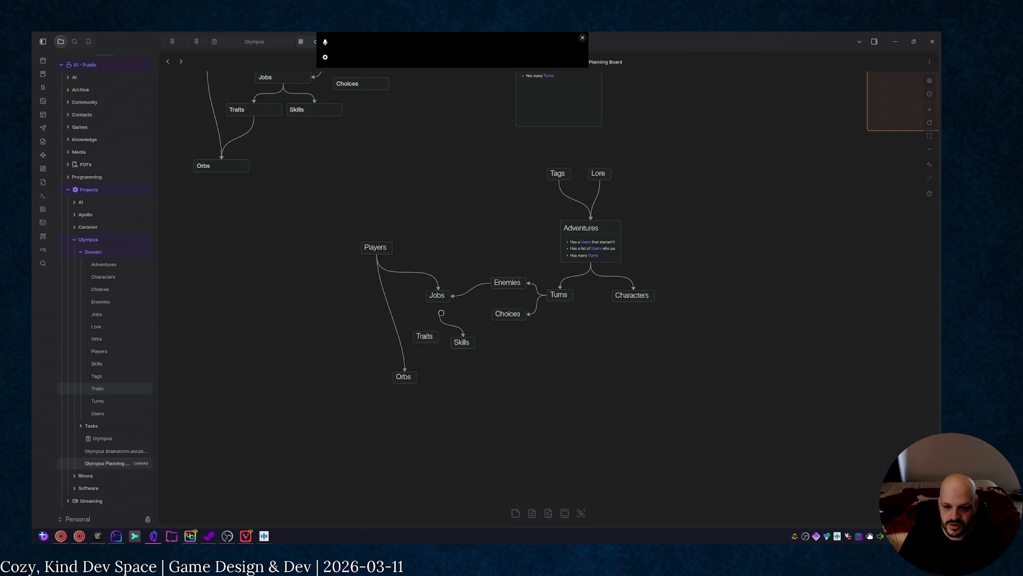
drag(438, 304, 409, 370)
scroll(575, 373, up, 2)
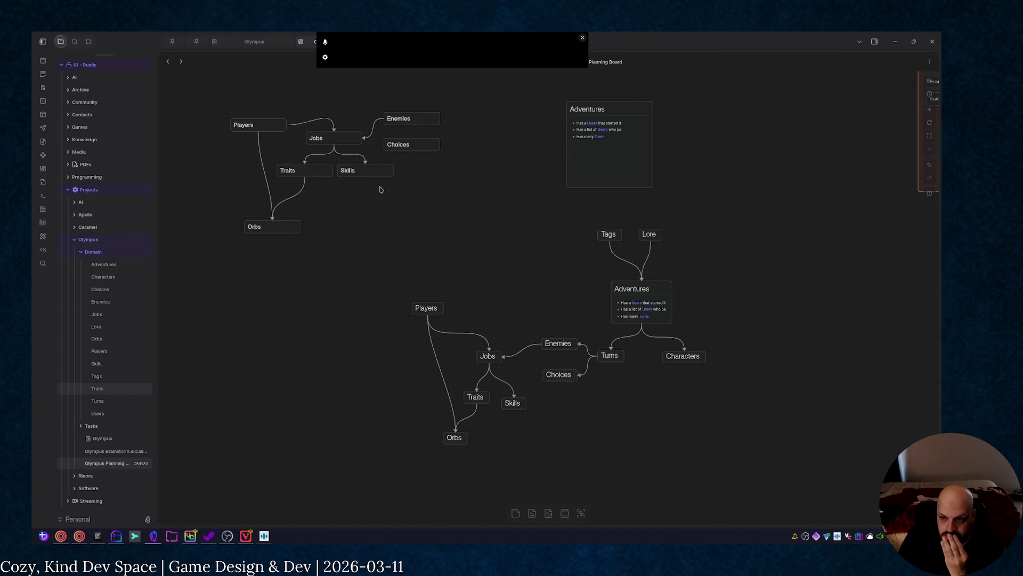
Step: Delete the old top-left card group and the leftover upper Adventures card
drag(213, 92, 496, 238)
key(Delete)
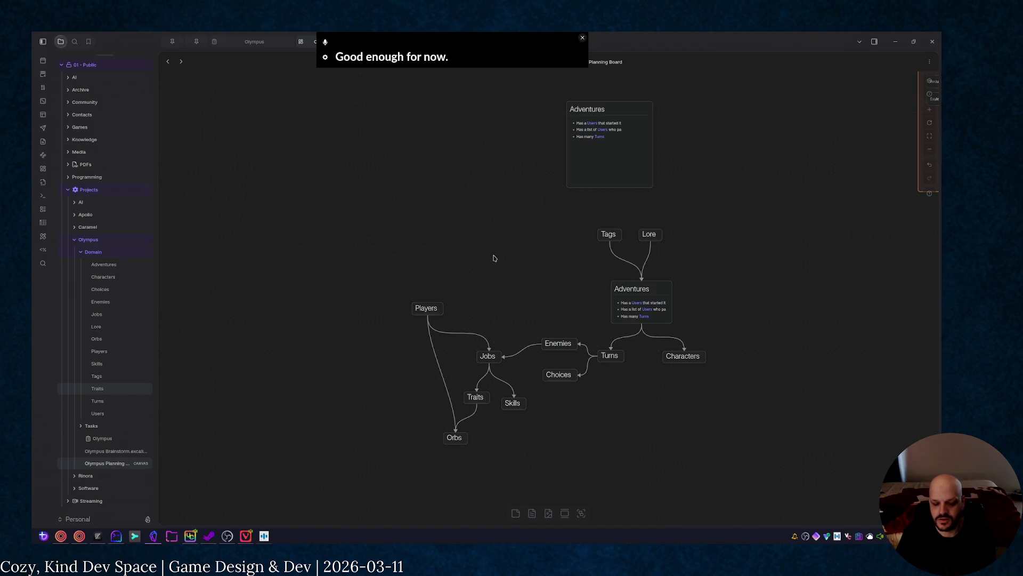
drag(658, 418, 469, 393)
scroll(480, 389, down, 1)
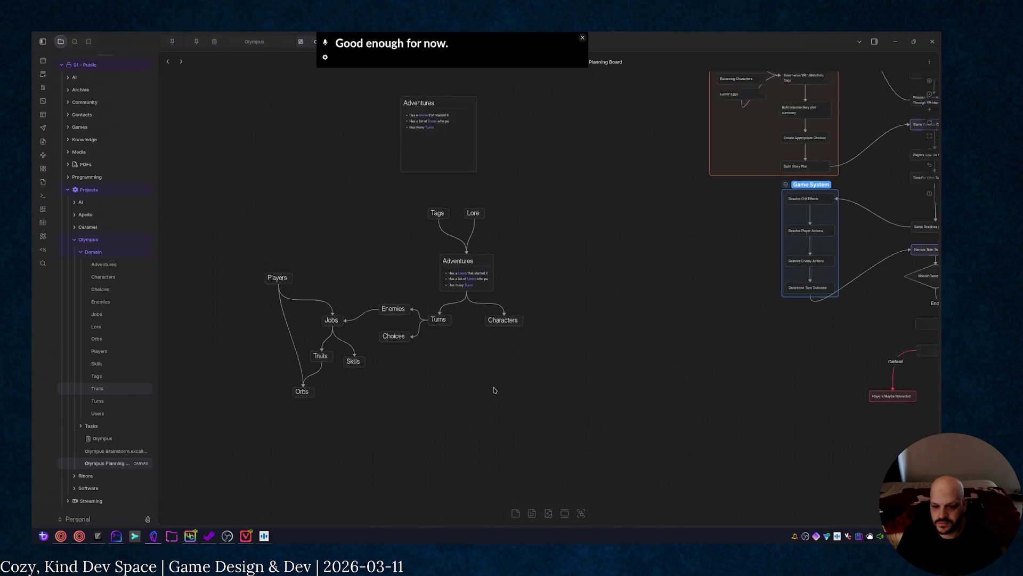
scroll(494, 390, down, 1)
scroll(530, 403, right, 3)
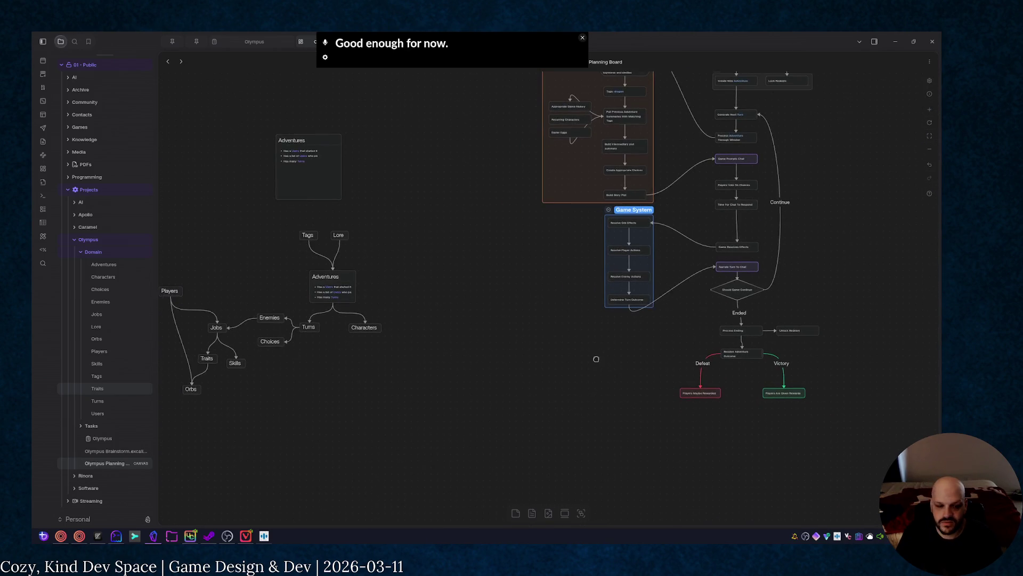
drag(479, 309, 540, 324)
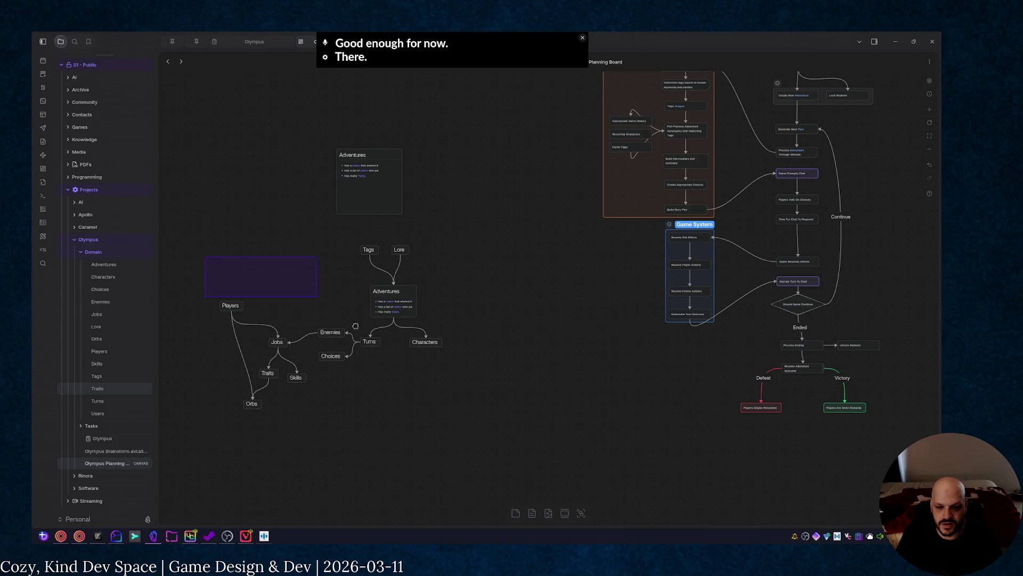
drag(500, 436, 224, 324)
drag(194, 210, 403, 335)
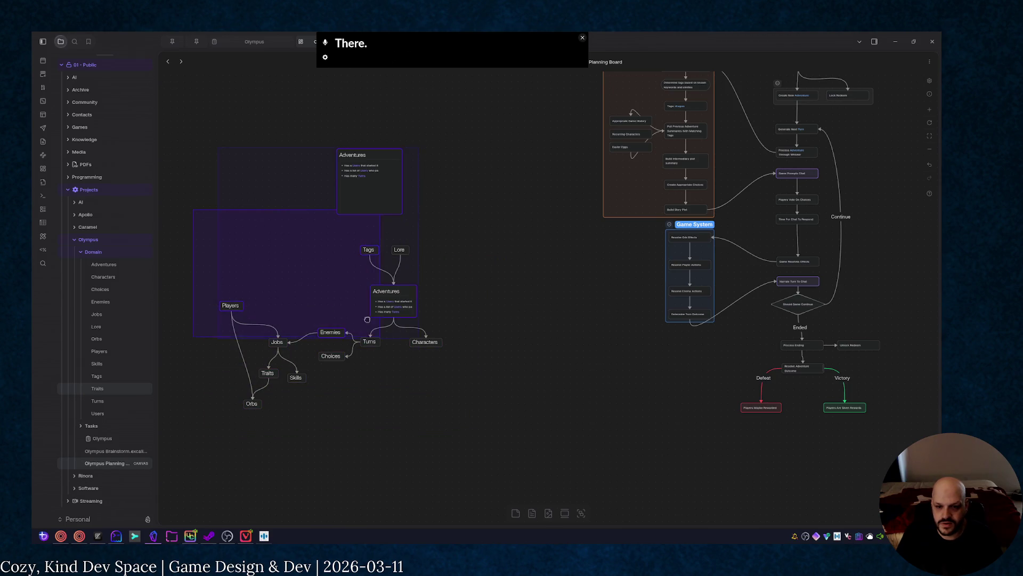
drag(267, 103, 451, 205)
key(Delete)
Step: Move the whole concept diagram up and right beside the AI flowchart group
drag(182, 176, 491, 450)
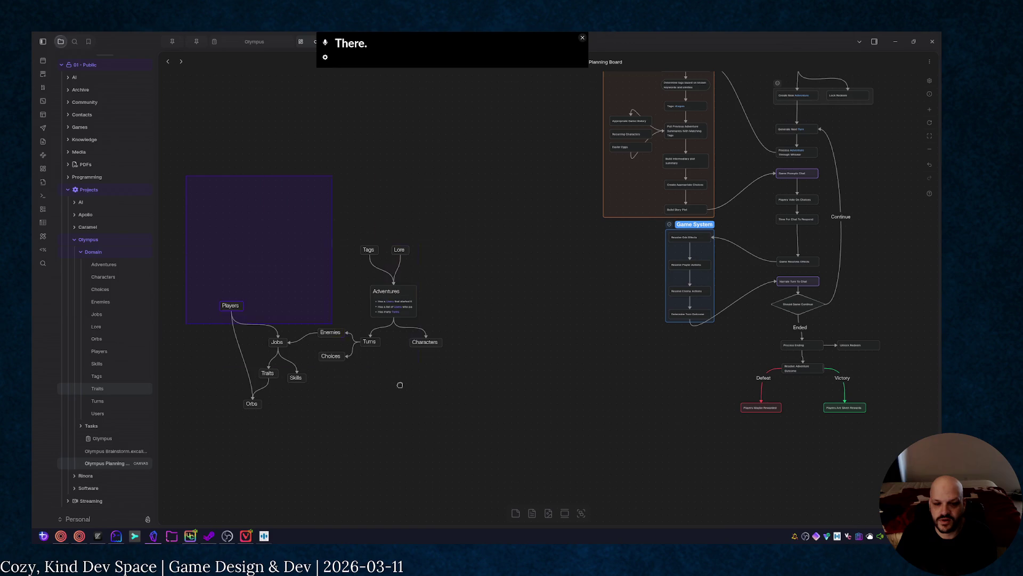
drag(416, 325, 524, 240)
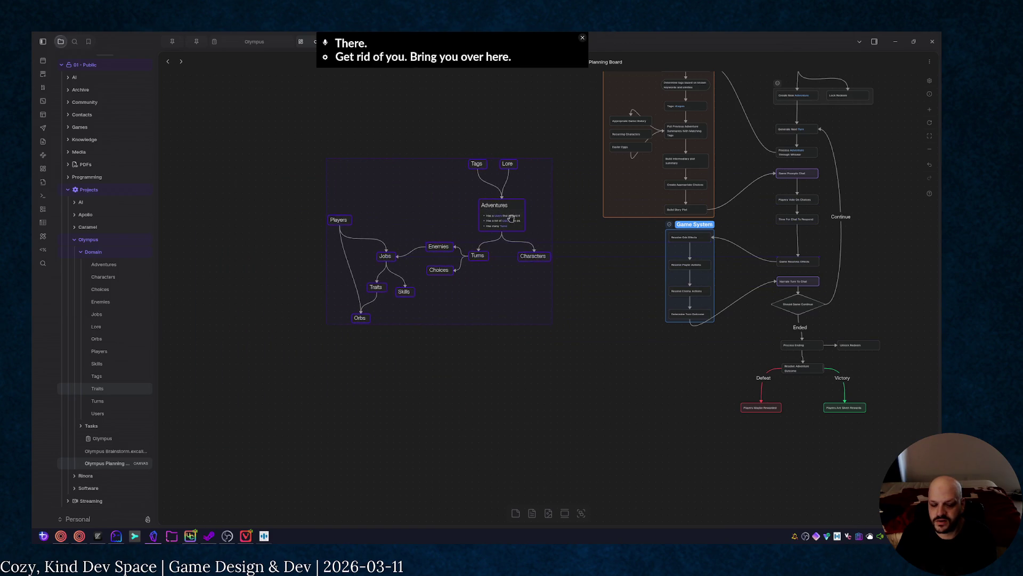
scroll(576, 335, down, 3)
scroll(592, 279, up, 3)
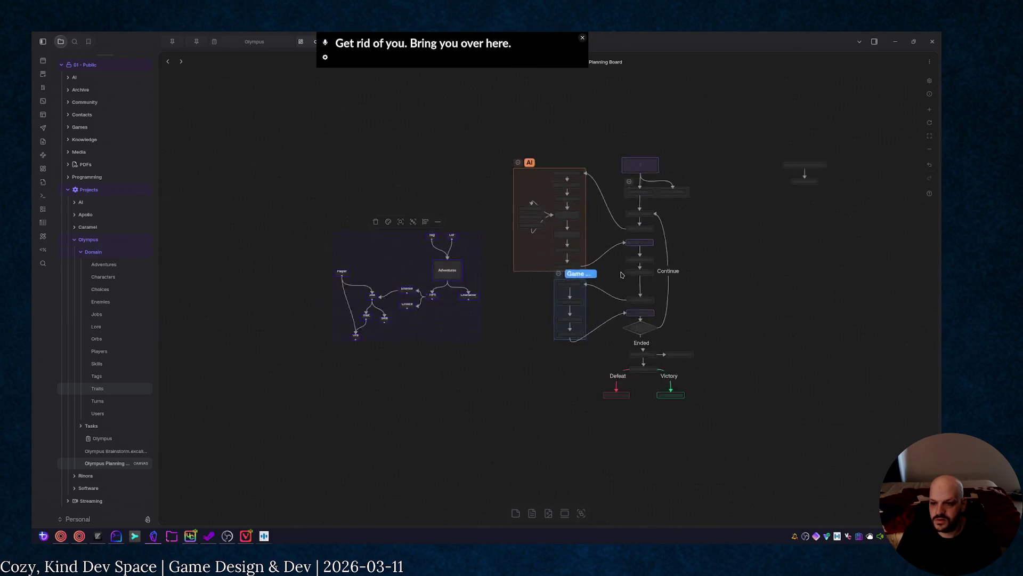
scroll(604, 242, up, 2)
scroll(605, 242, up, 1)
click(608, 294)
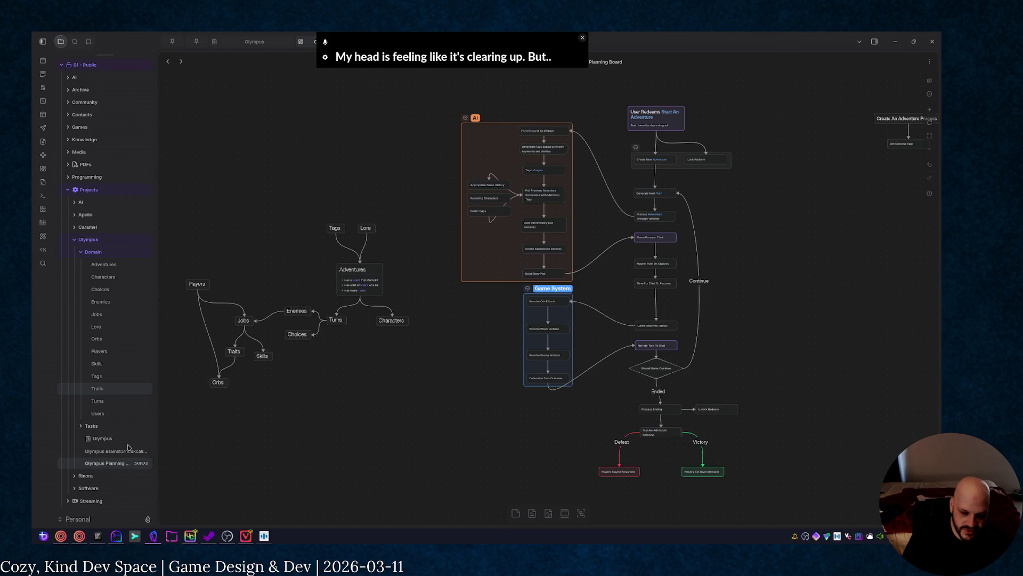
Step: Glance at the OpenCode terminal's test run, then return to the Obsidian planning board
click(117, 536)
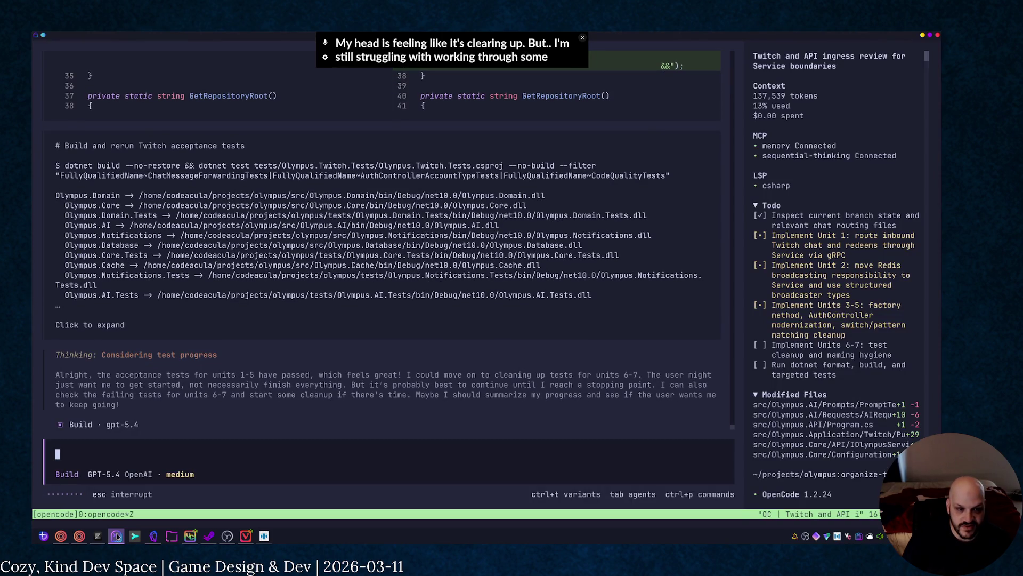
click(116, 536)
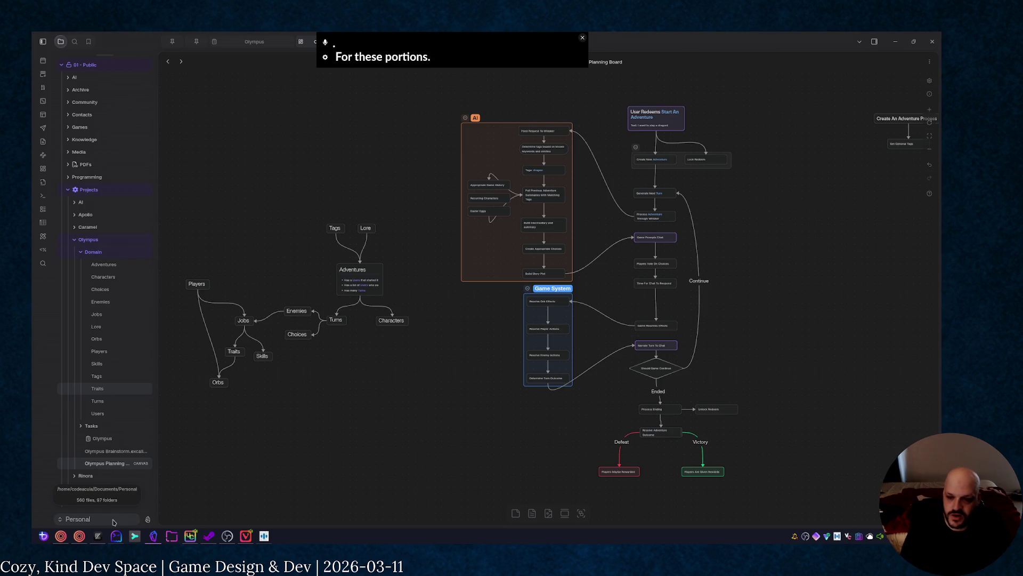
scroll(282, 380, down, 1)
scroll(283, 380, down, 3)
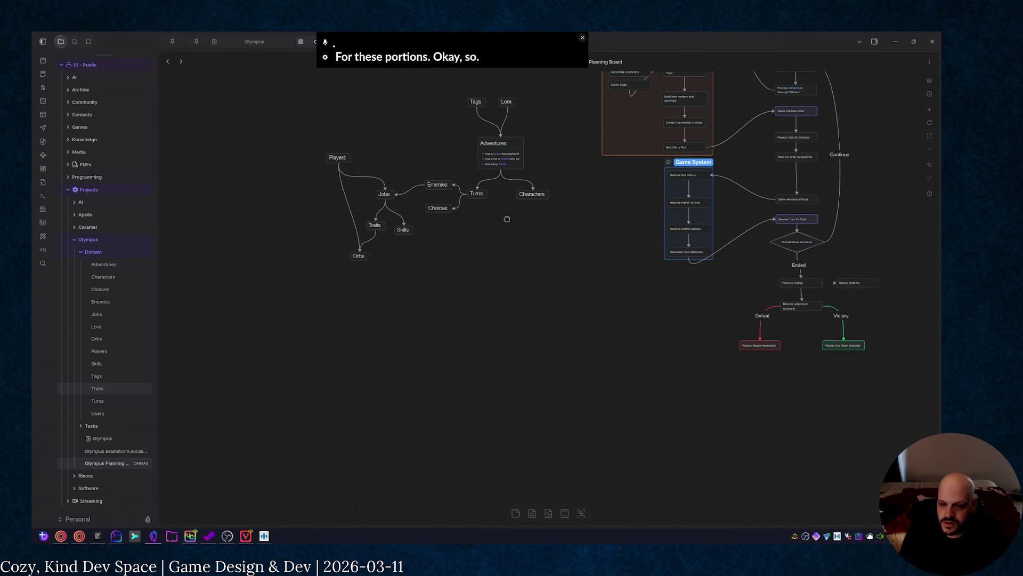
Step: Expand the Tasks folder and pick the Create AI Workflow note for the canvas
drag(507, 219, 360, 364)
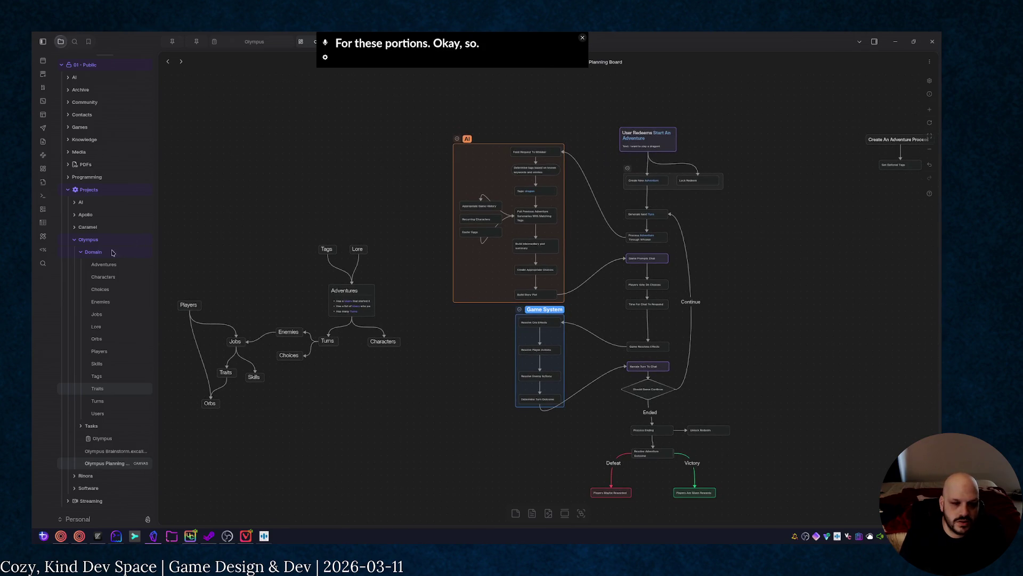
click(90, 426)
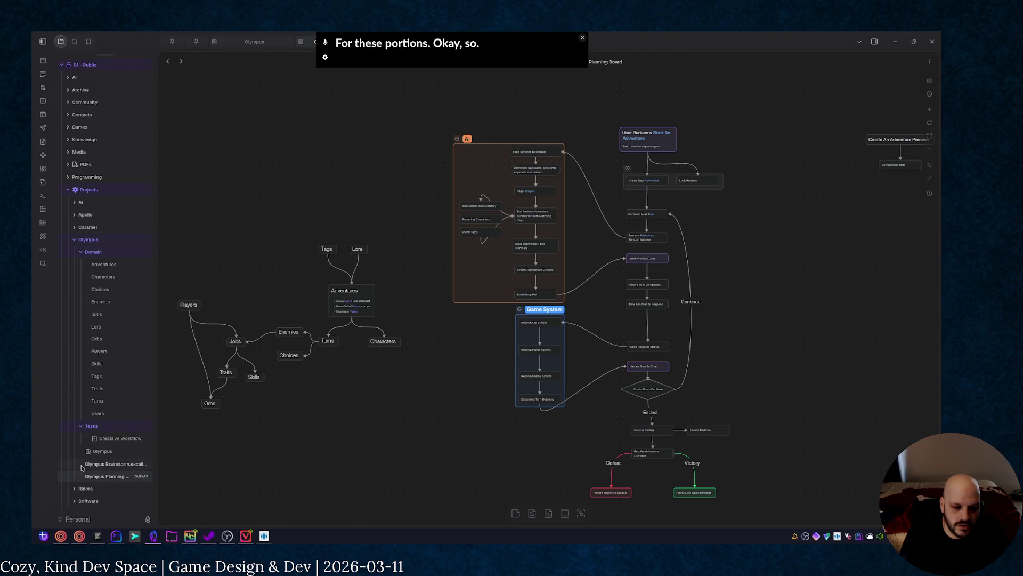
click(119, 440)
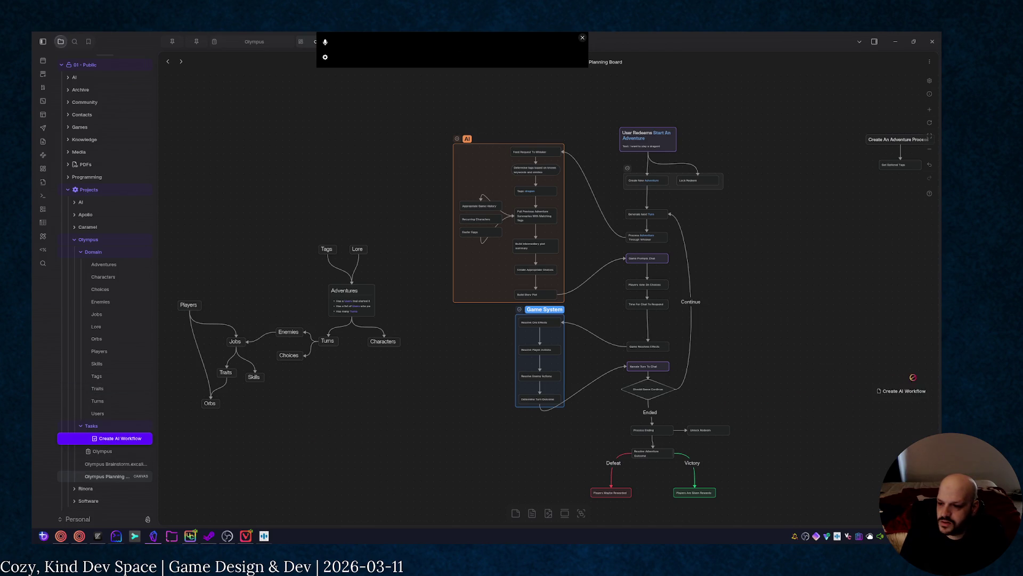
Step: Drop the Create AI Workflow card on the canvas, remove it again, and open the note itself
drag(940, 346, 855, 350)
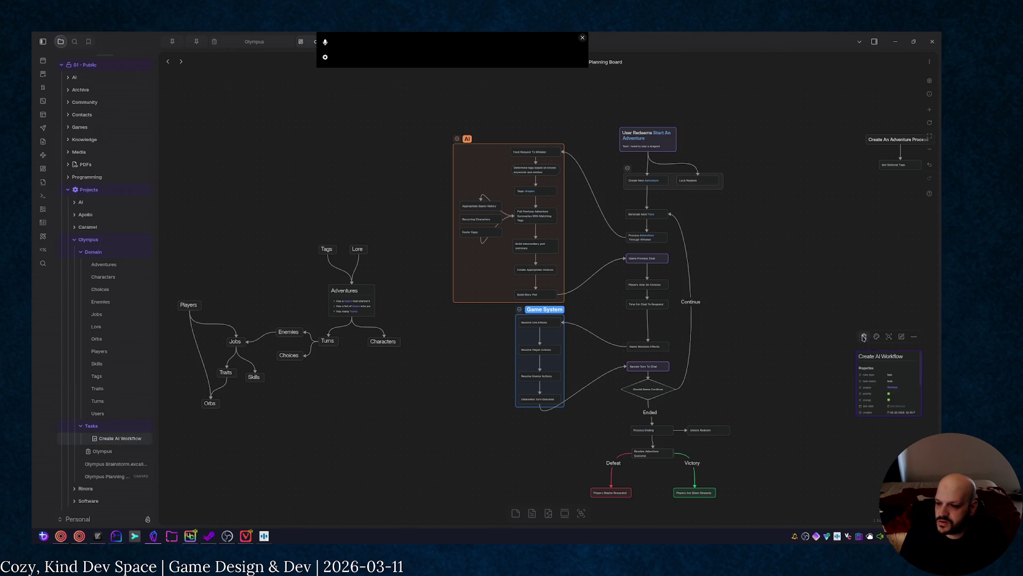
click(864, 336)
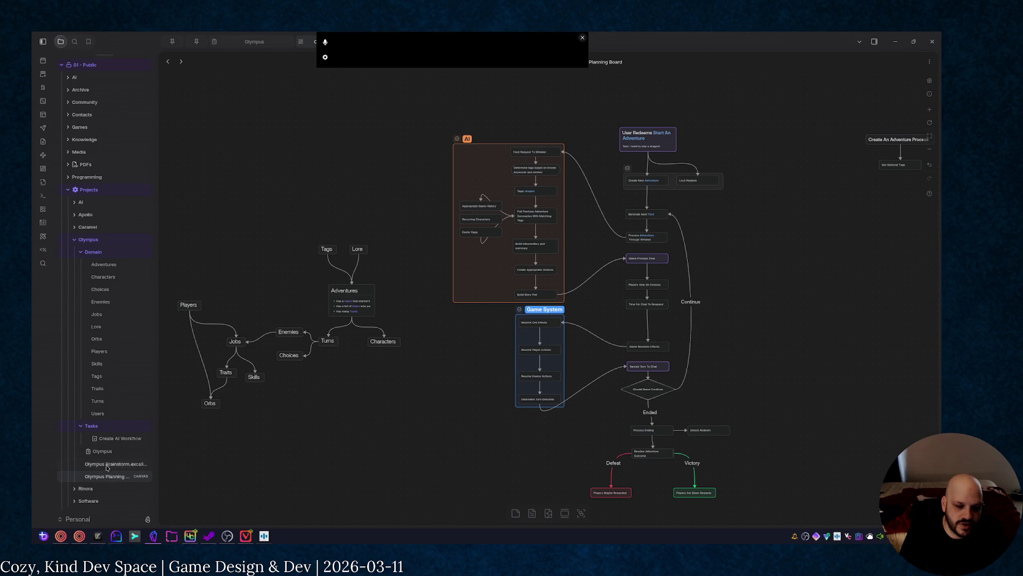
click(103, 440)
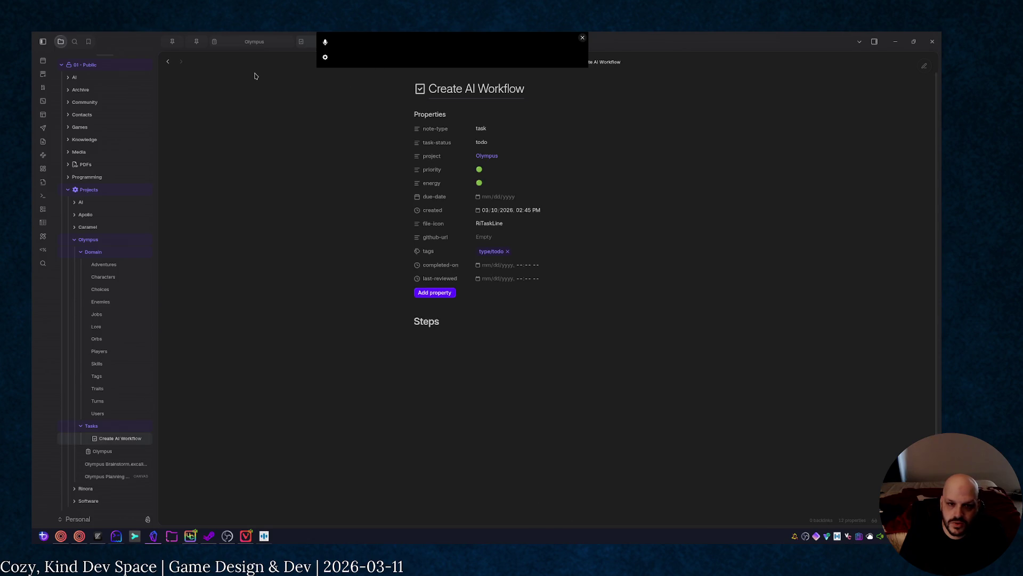
key(ctrl+alt+Left)
click(111, 440)
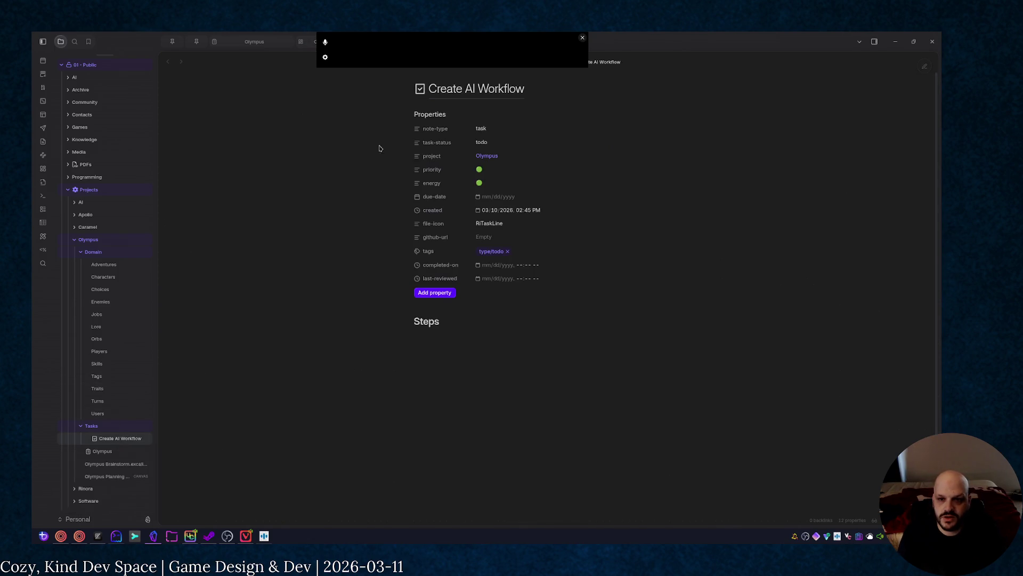
Step: Split the note beside a wider canvas pane and switch the note into editing mode
drag(608, 41, 909, 213)
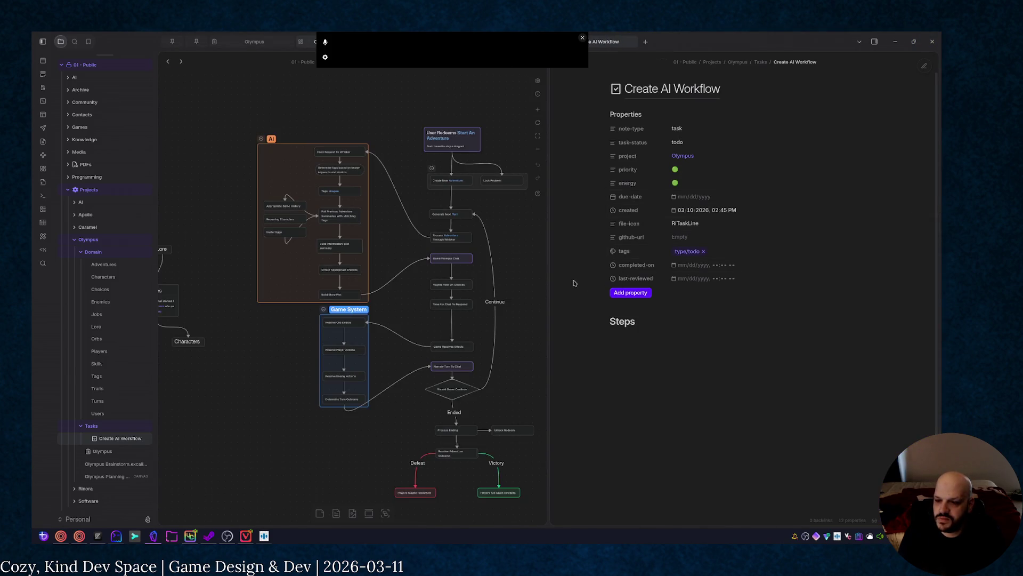
drag(551, 271, 617, 270)
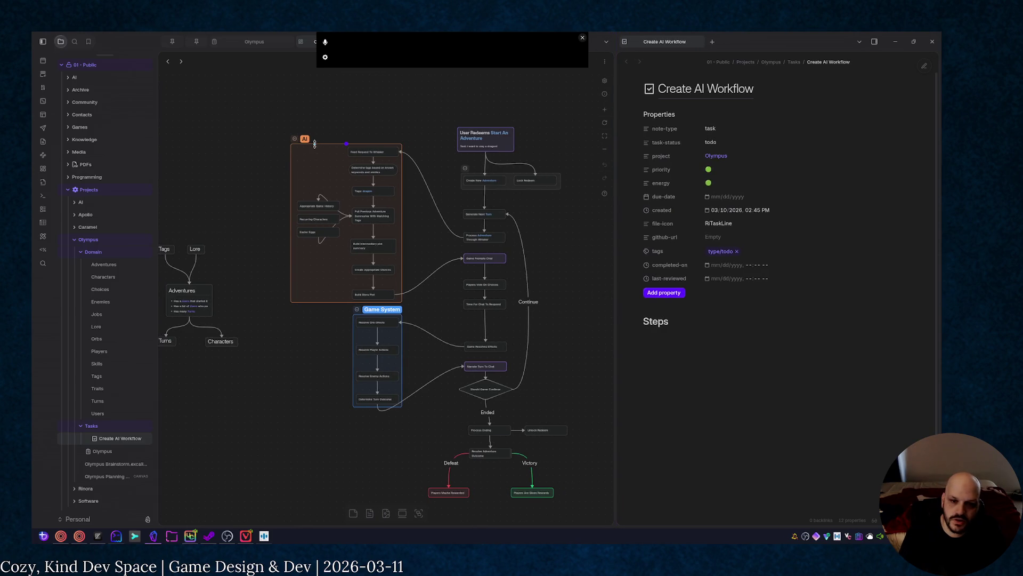
scroll(315, 139, up, 3)
scroll(314, 140, up, 2)
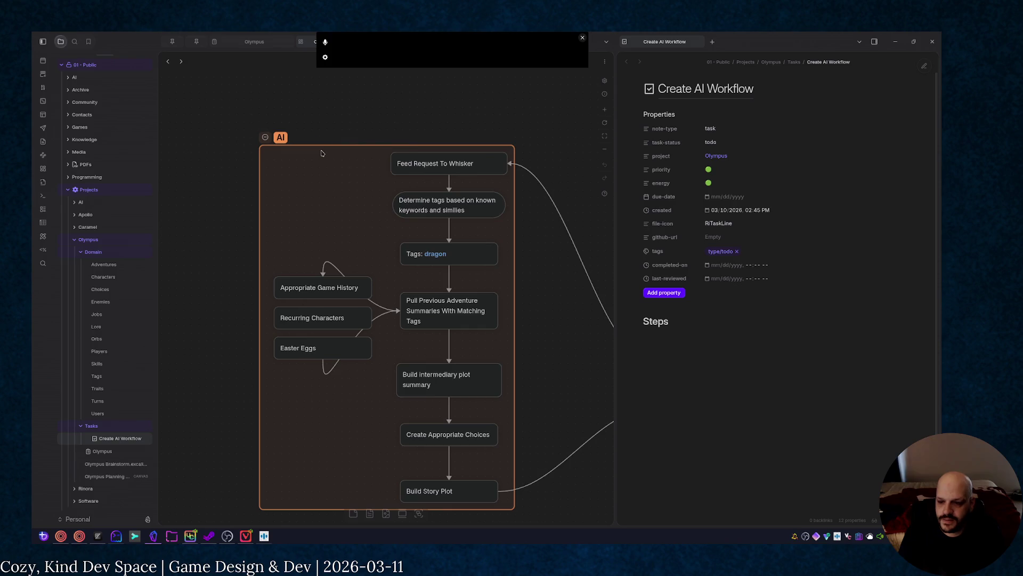
scroll(327, 160, down, 1)
scroll(586, 258, right, 3)
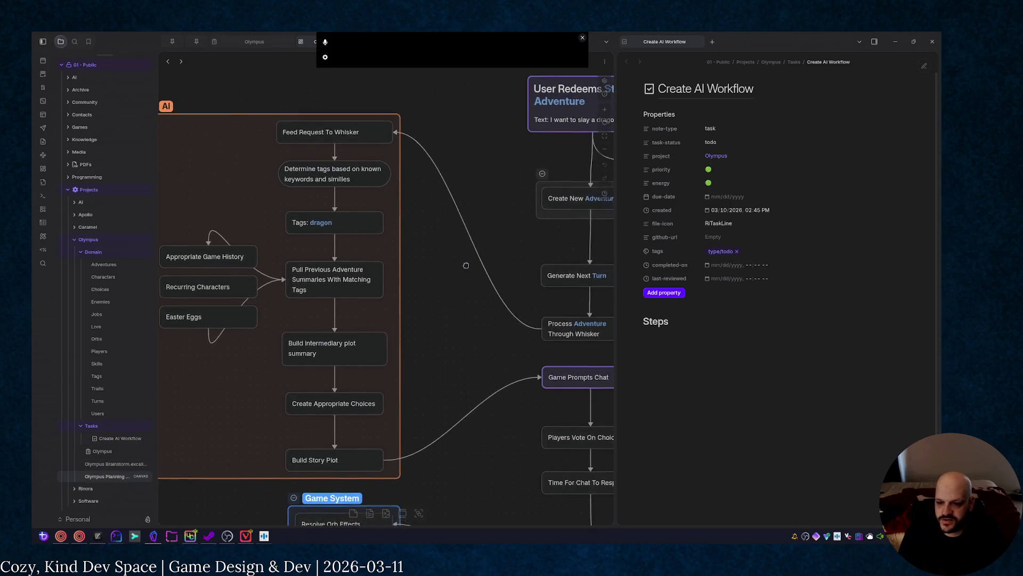
scroll(587, 259, left, 2)
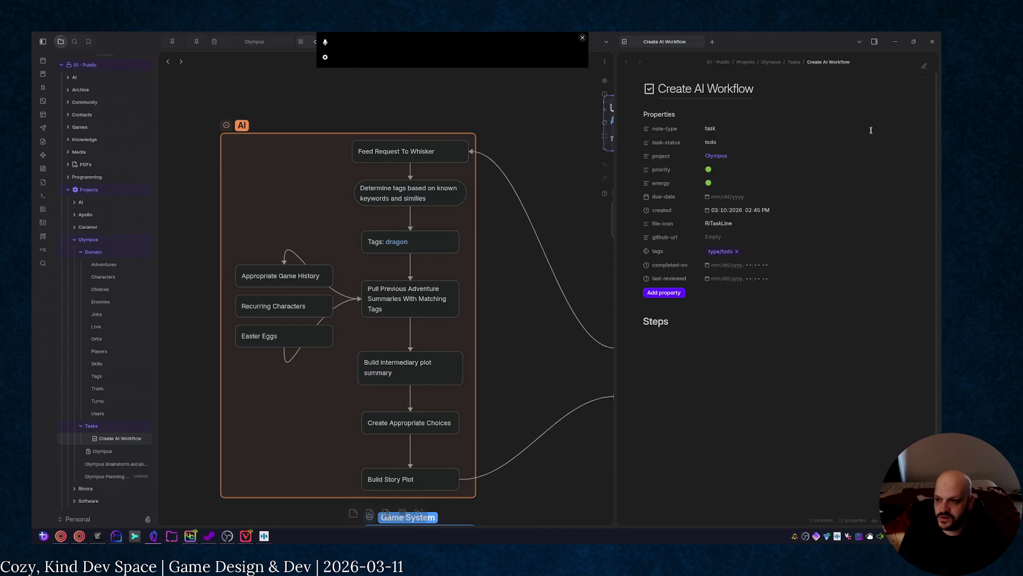
click(921, 72)
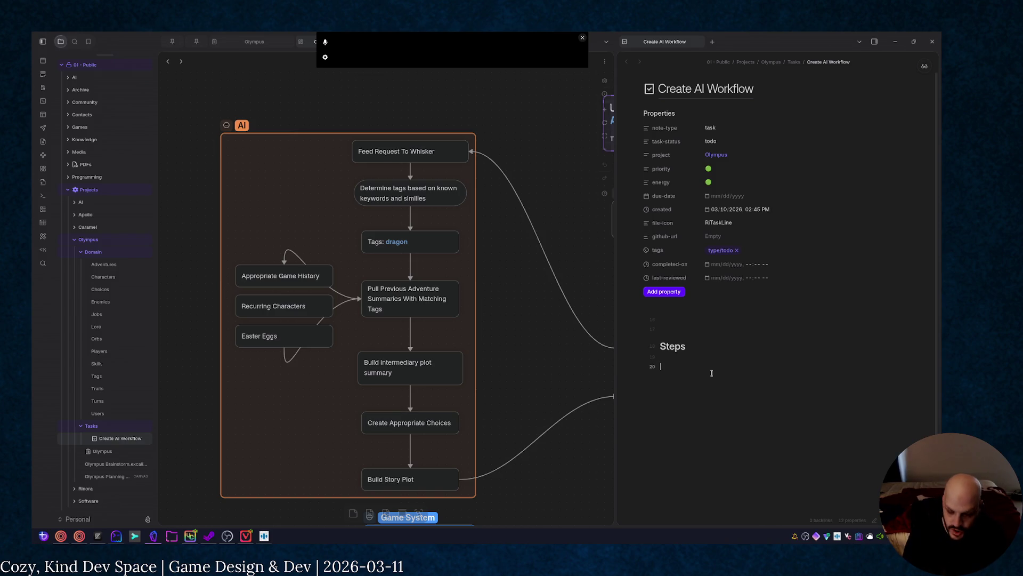
text(**)
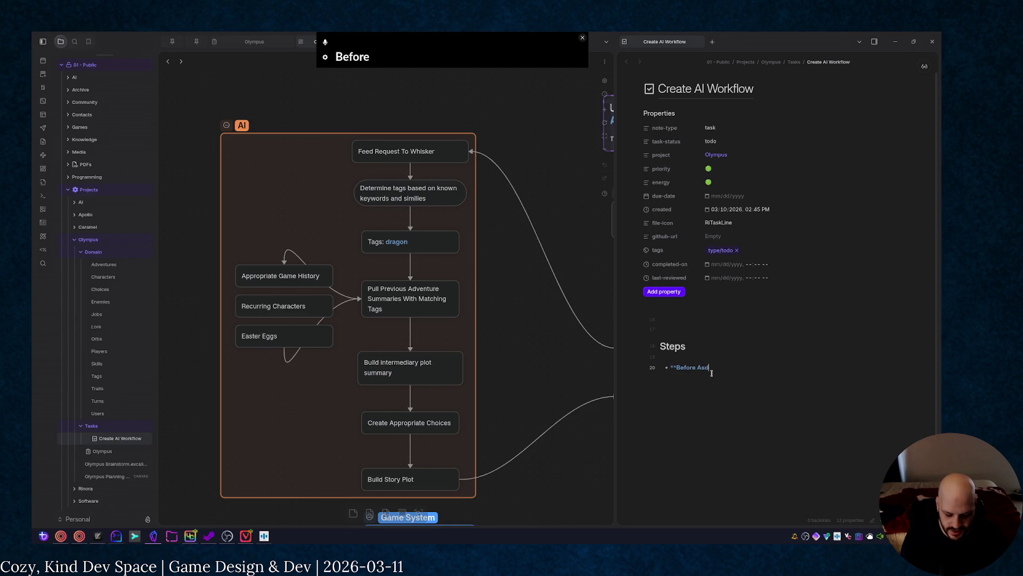
Step: Finish the first bolded step and start the Pass step with a link to the Adventures note
key(BackSpace)
key(BackSpace)
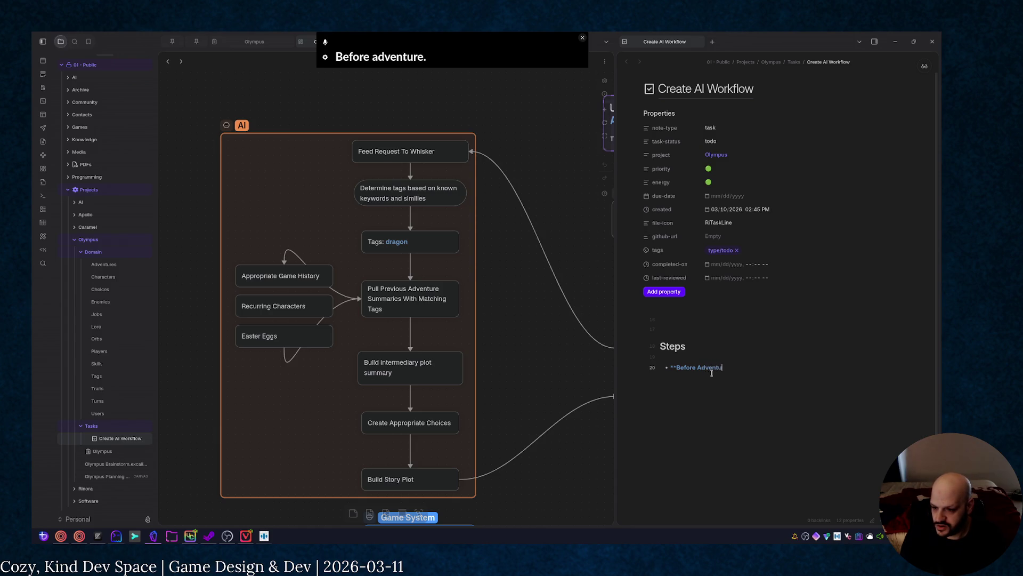
text(Omes)
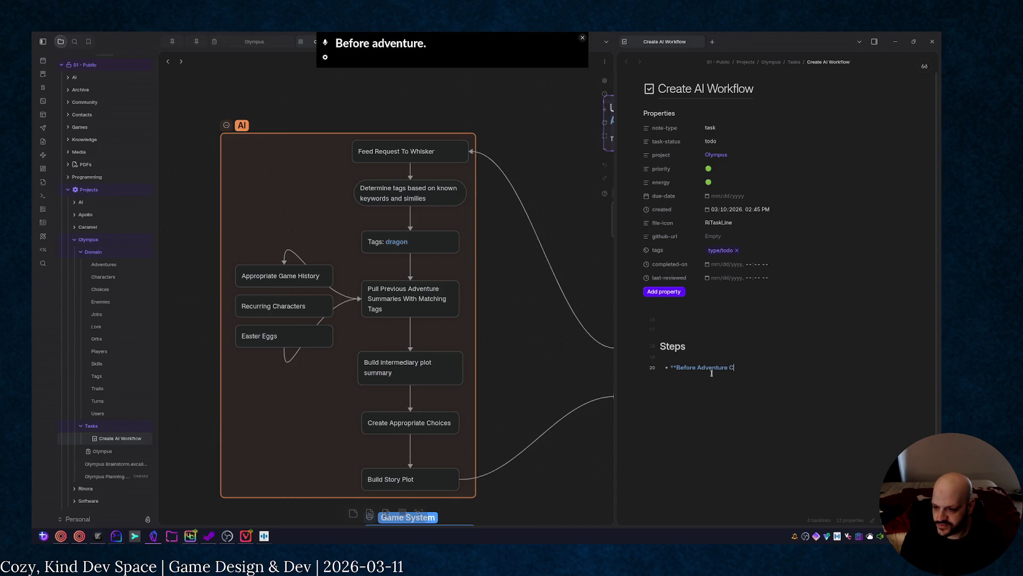
text(Ensure)
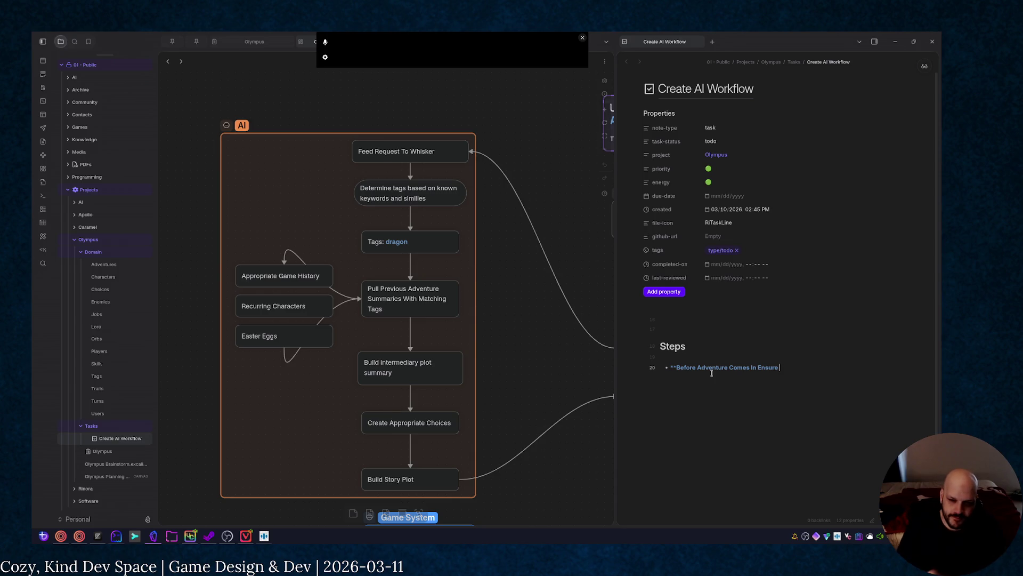
mouse_move(477, 315)
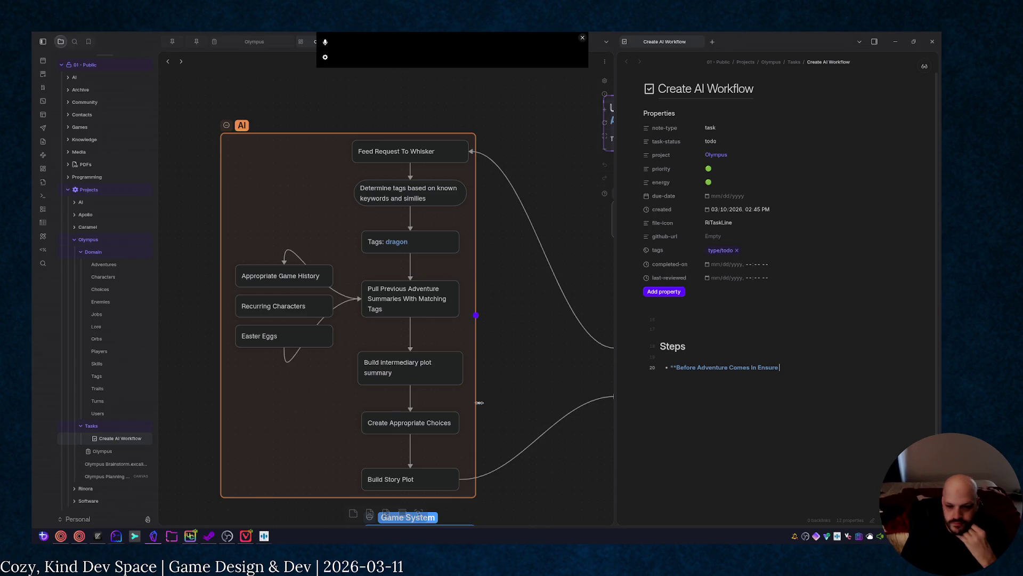
scroll(479, 403, down, 3)
scroll(476, 418, up, 4)
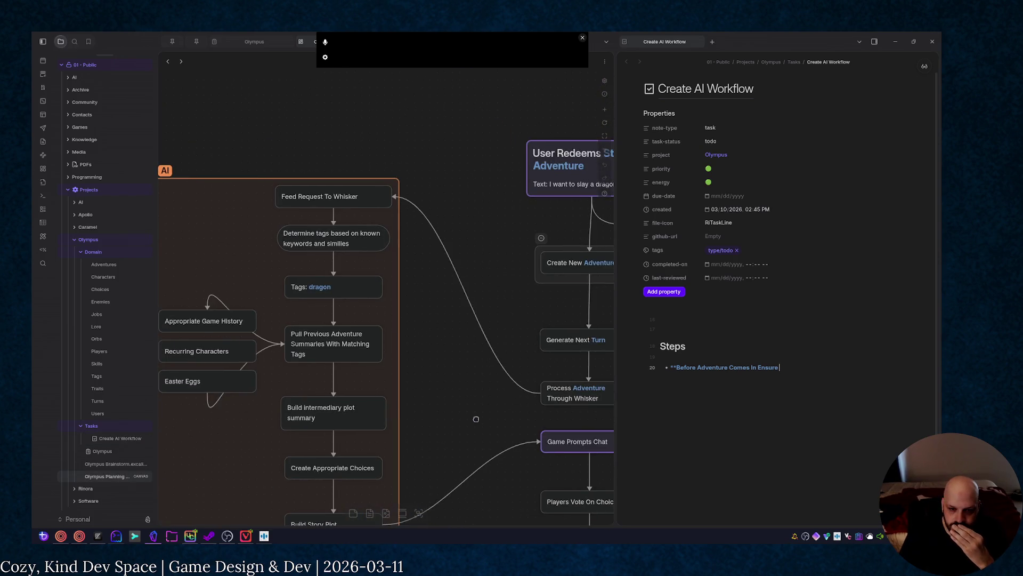
mouse_move(476, 418)
mouse_down()
mouse_move(545, 385)
mouse_move(529, 383)
mouse_up()
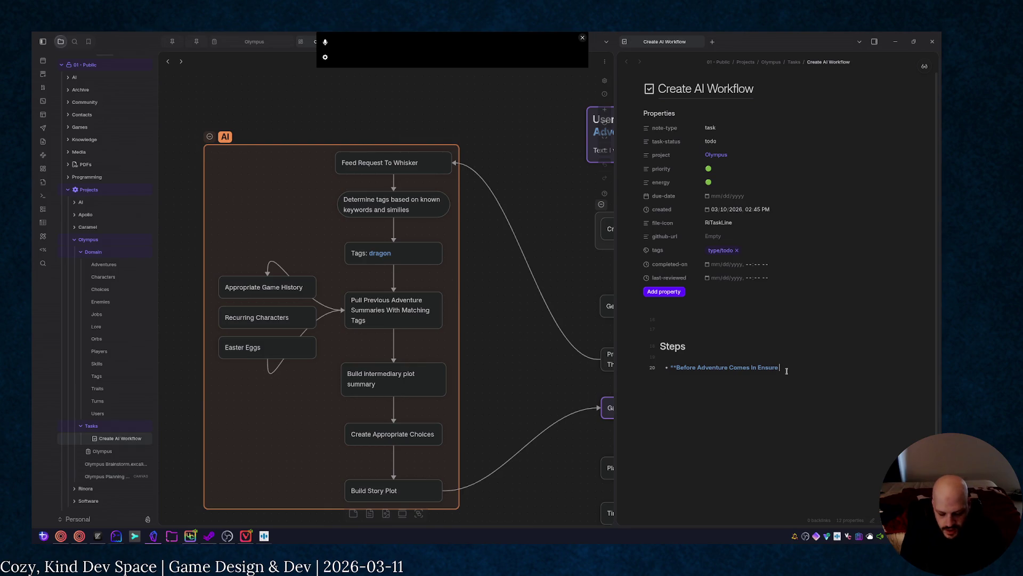
text(urn )
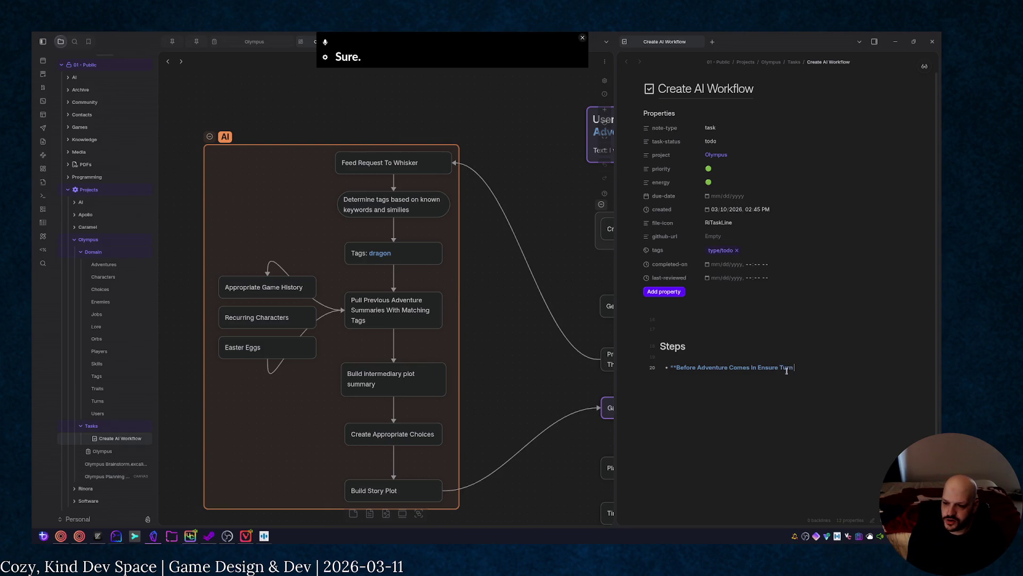
text(Is Crea)
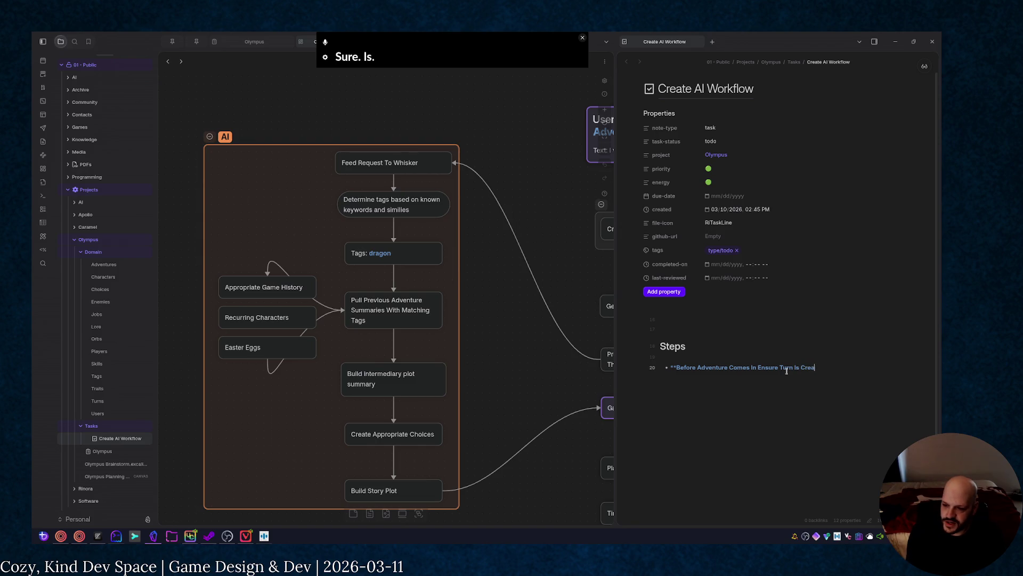
text(ted**)
key(Return)
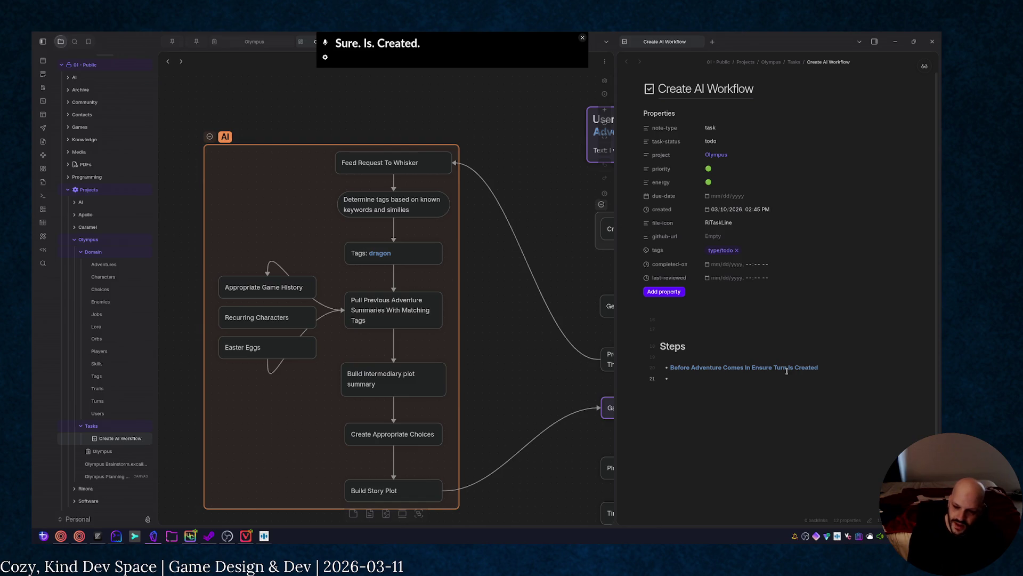
text(Pass [[)
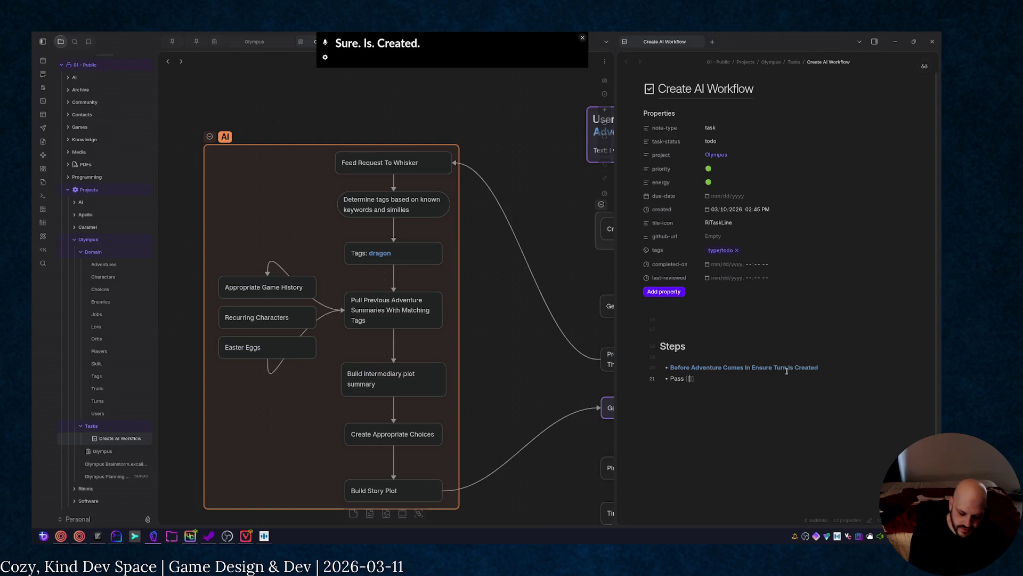
text(Adventu)
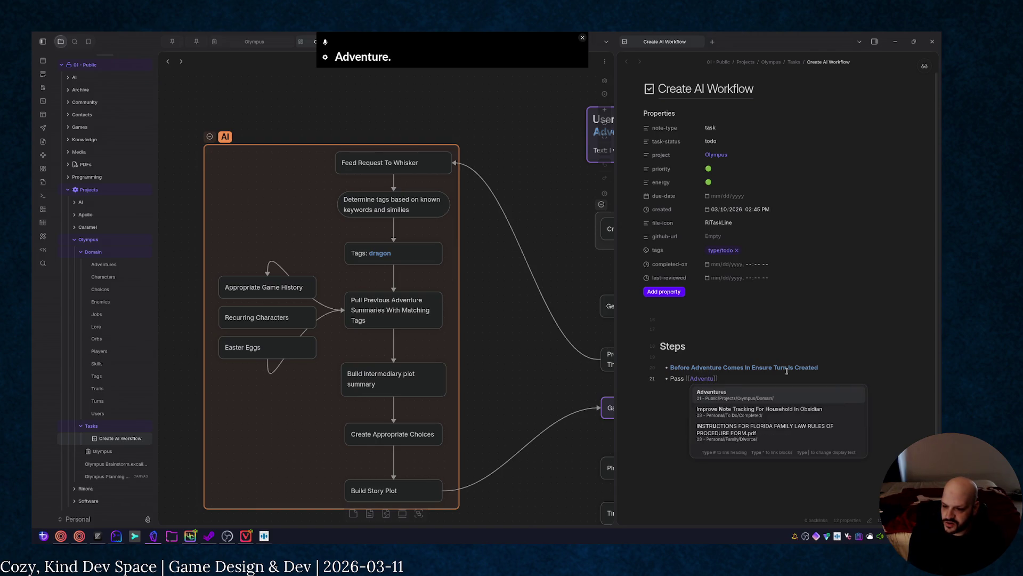
key(Return)
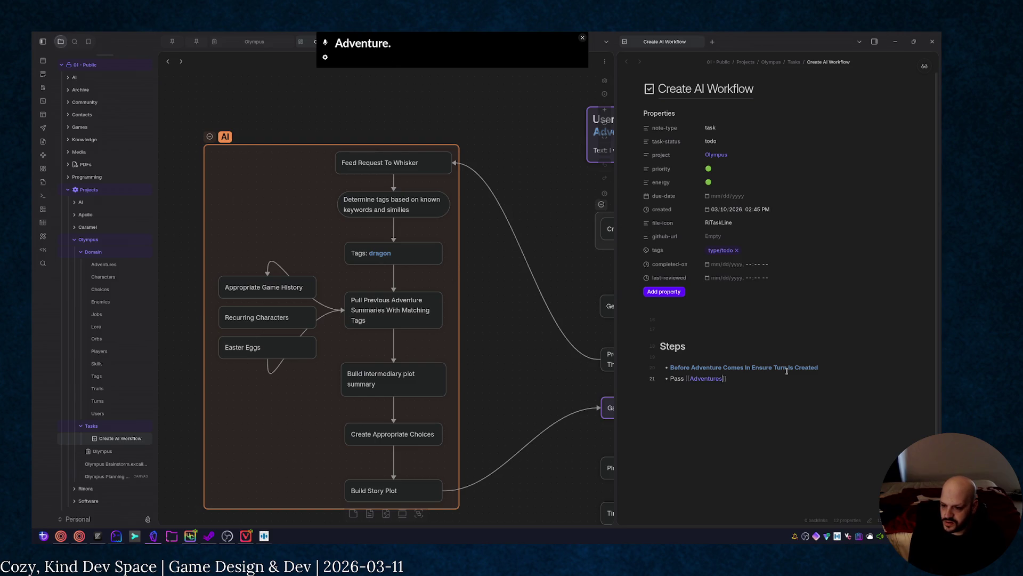
key(Return)
text(All)
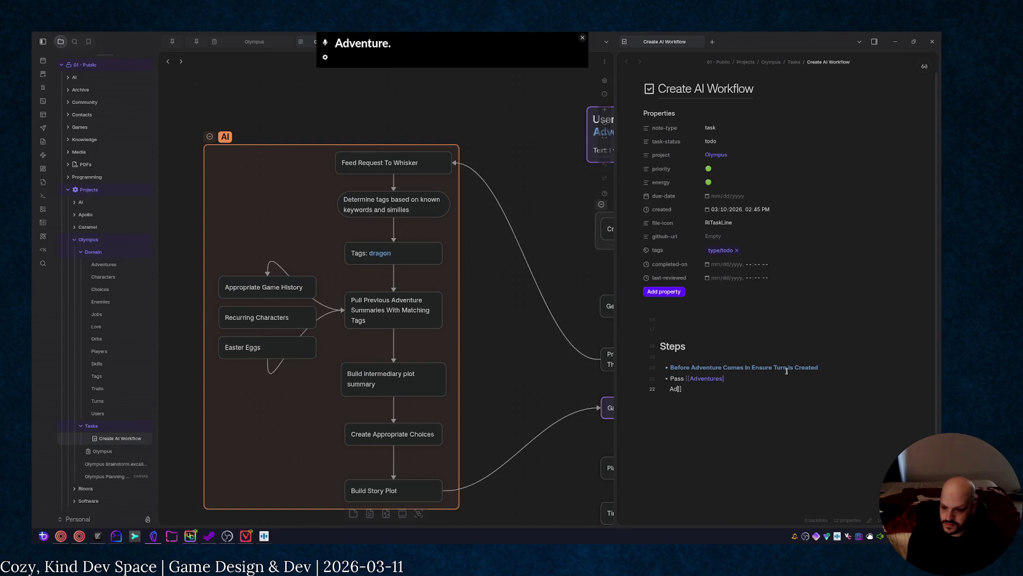
Step: Complete the step as Pass [[Adventures|Adventure]] to bold Whisker and start a new bullet
key(BackSpace)
key(BackSpace)
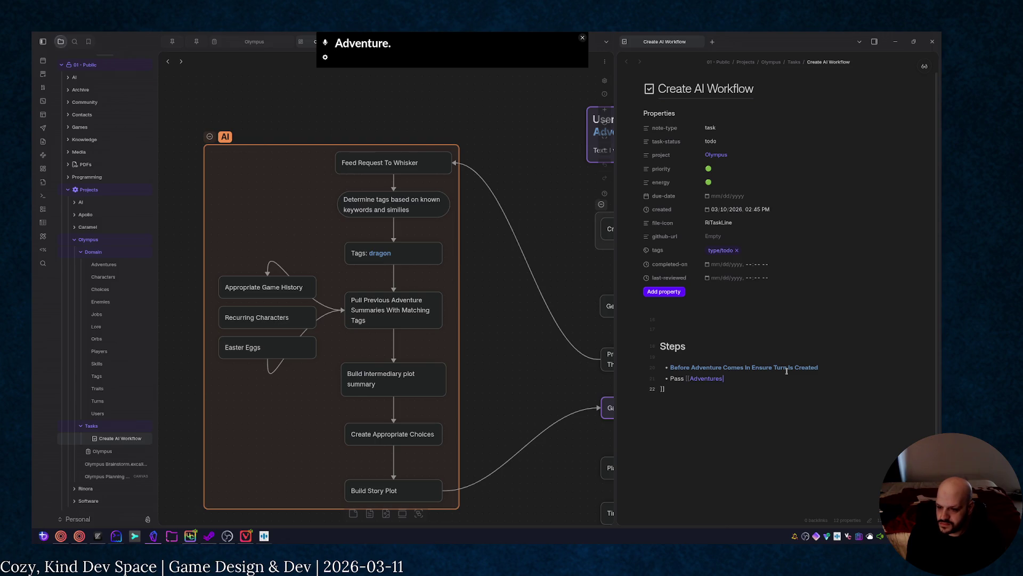
key(BackSpace)
text(Advent)
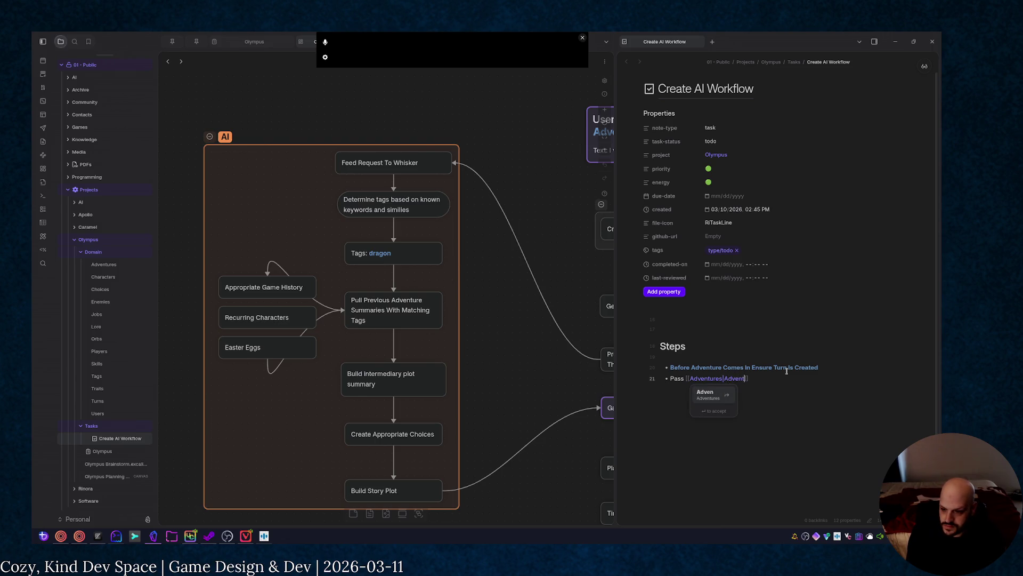
text(ure)
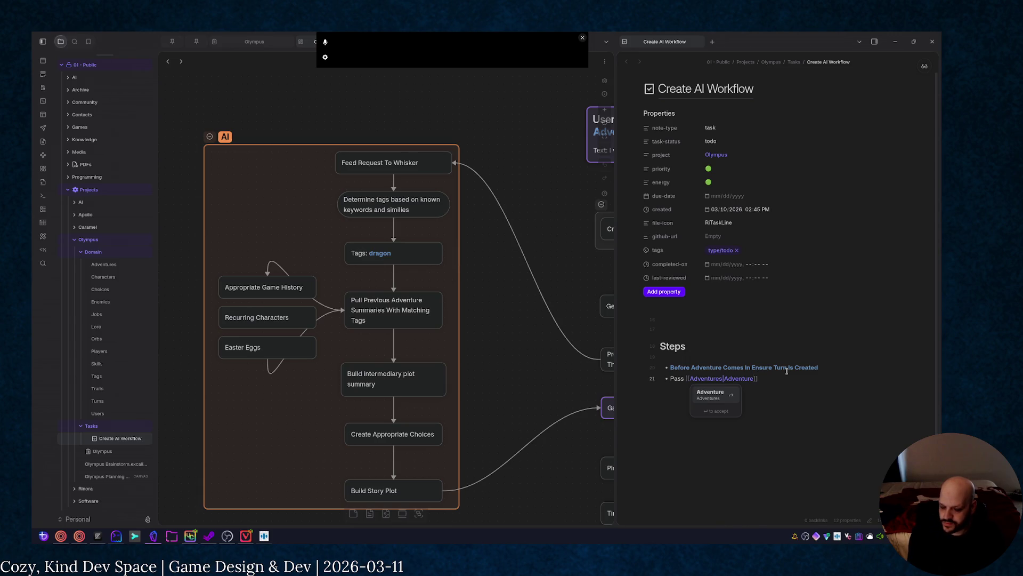
key(Return)
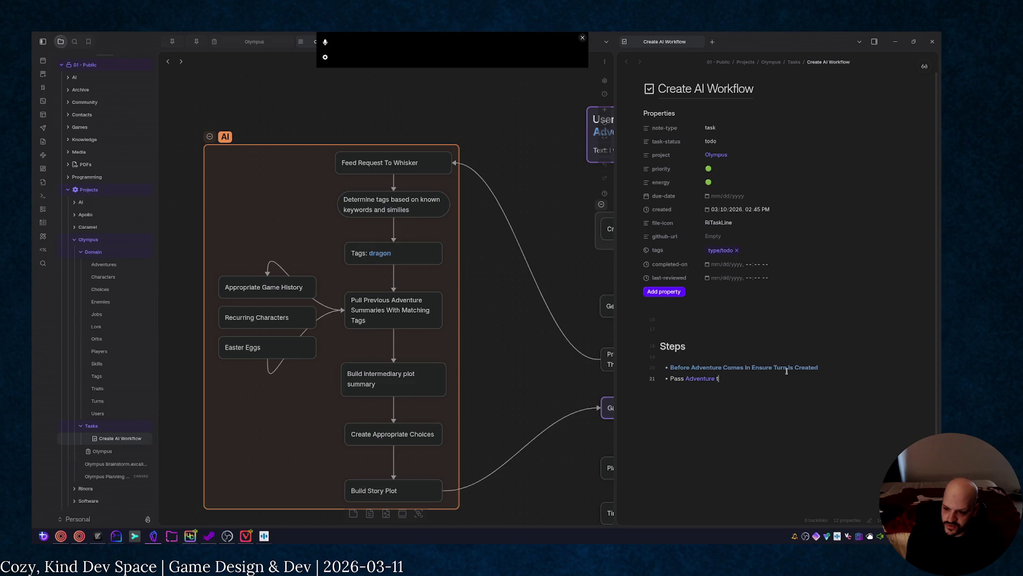
text(W)
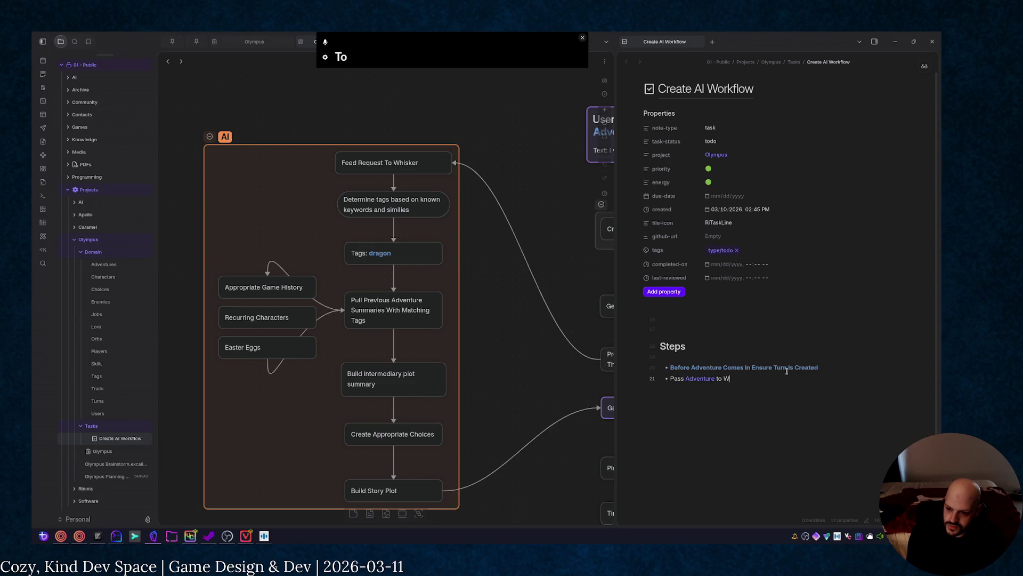
key(BackSpace)
text(**Whiskie)
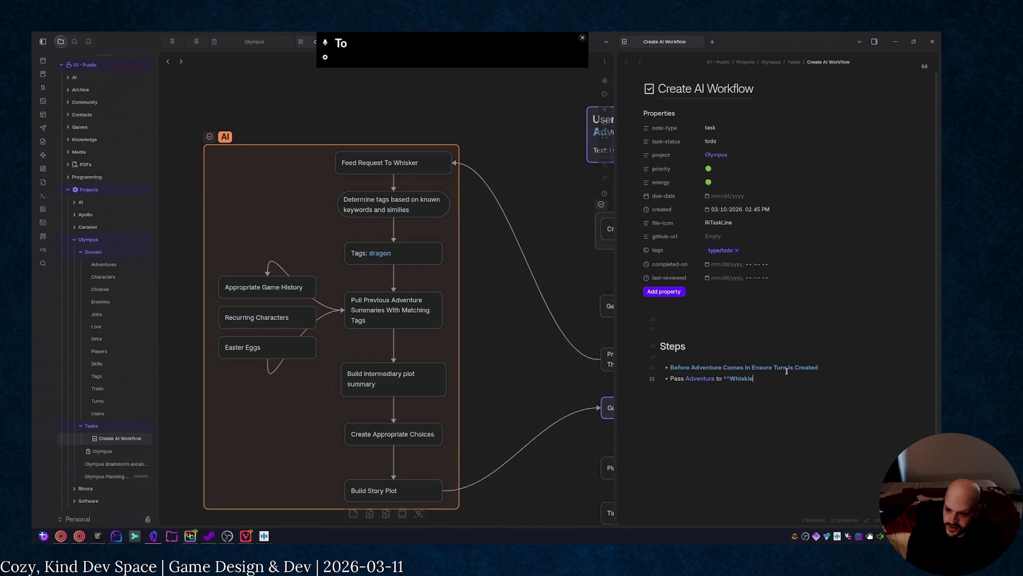
key(Return)
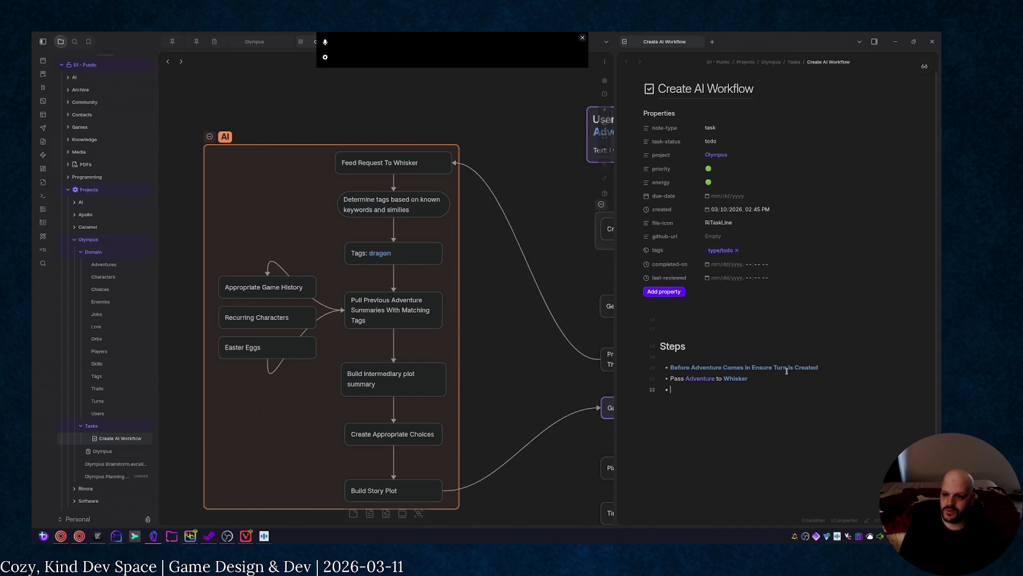
scroll(496, 349, right, 5)
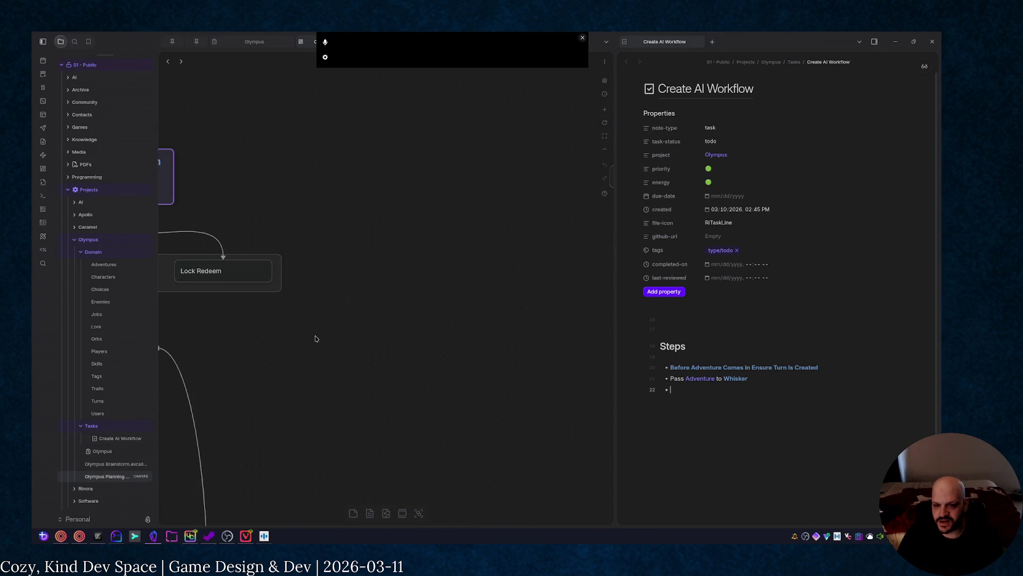
scroll(519, 250, down, 2)
scroll(530, 338, down, 5)
scroll(395, 221, down, 10)
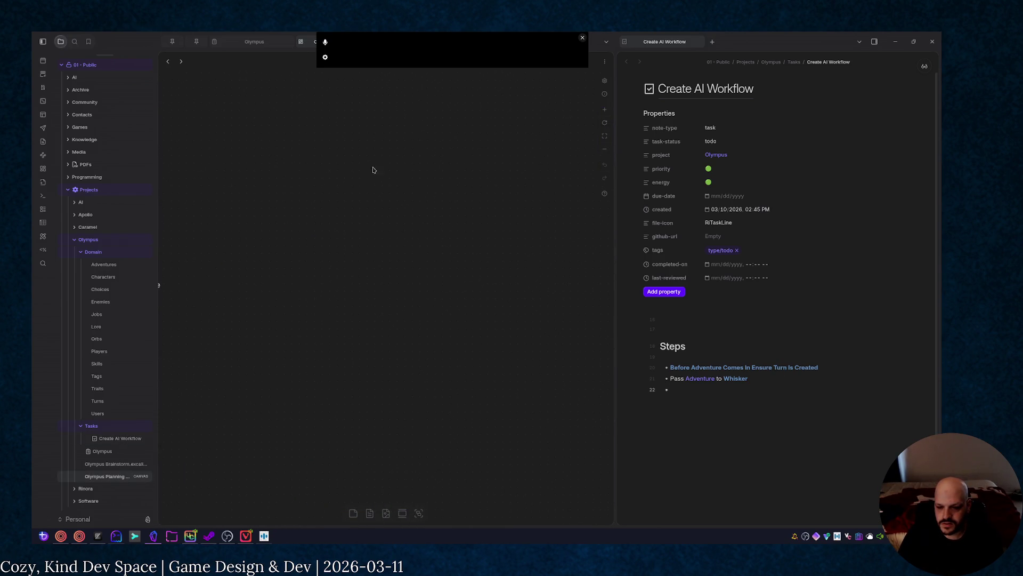
scroll(333, 400, up, 2)
scroll(533, 291, right, 4)
Step: Edit the Get Optional Tags card text to append the (dragon) example, keeping it unformatted
double_click(400, 264)
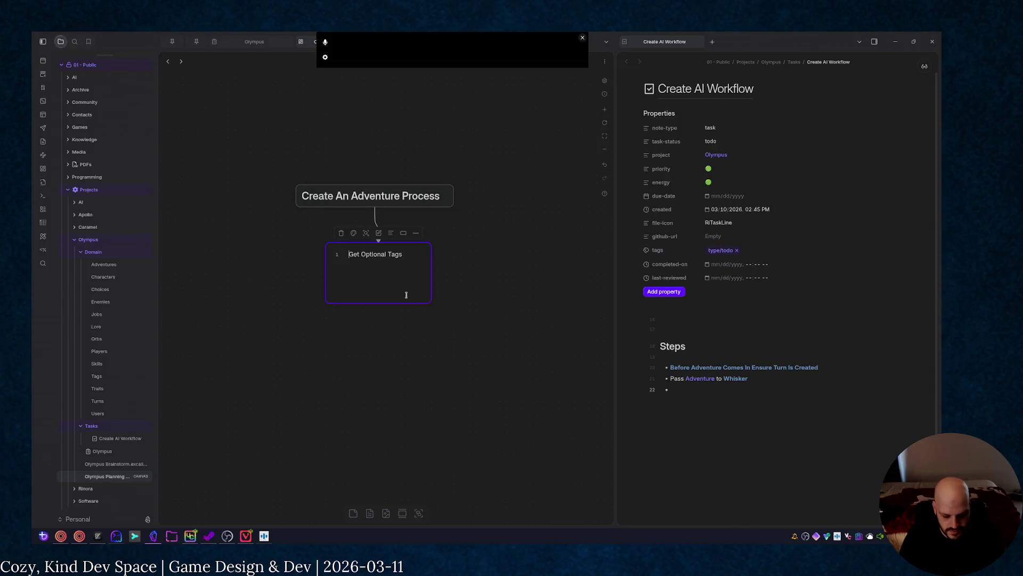
text(##)
key(Escape)
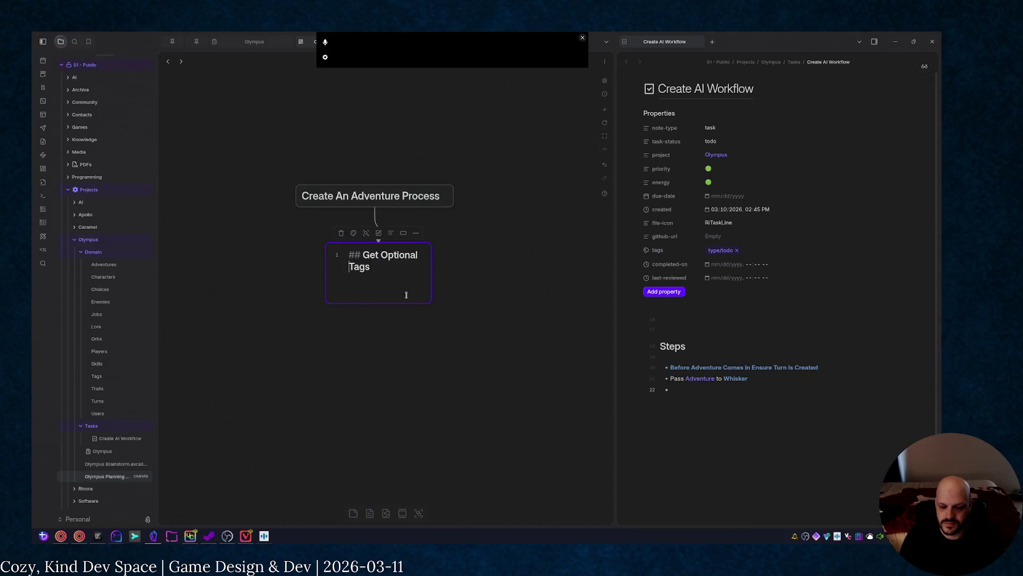
key(End)
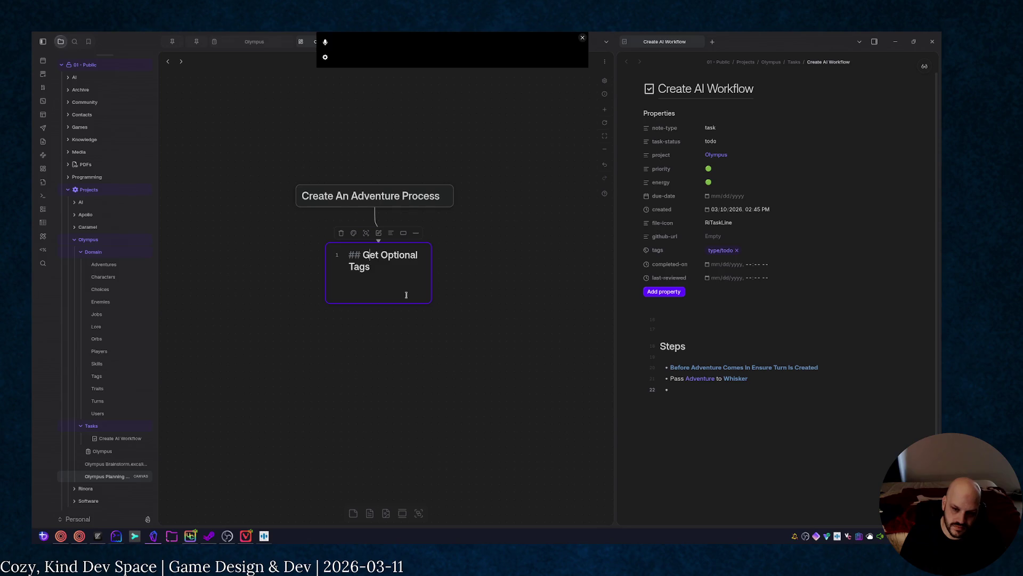
key(BackSpace)
key(BackSpace)
key(BackSpace)
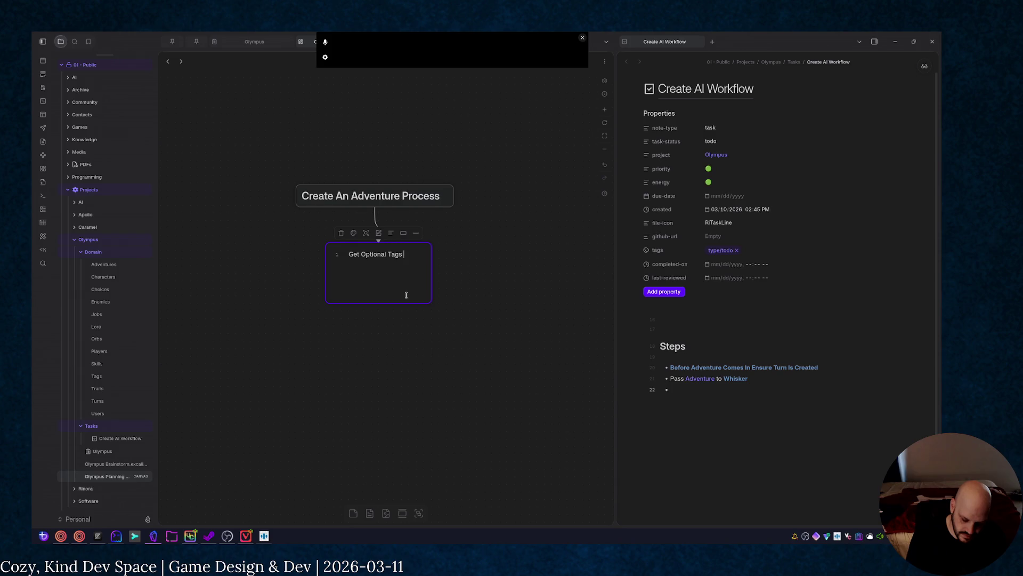
text(()
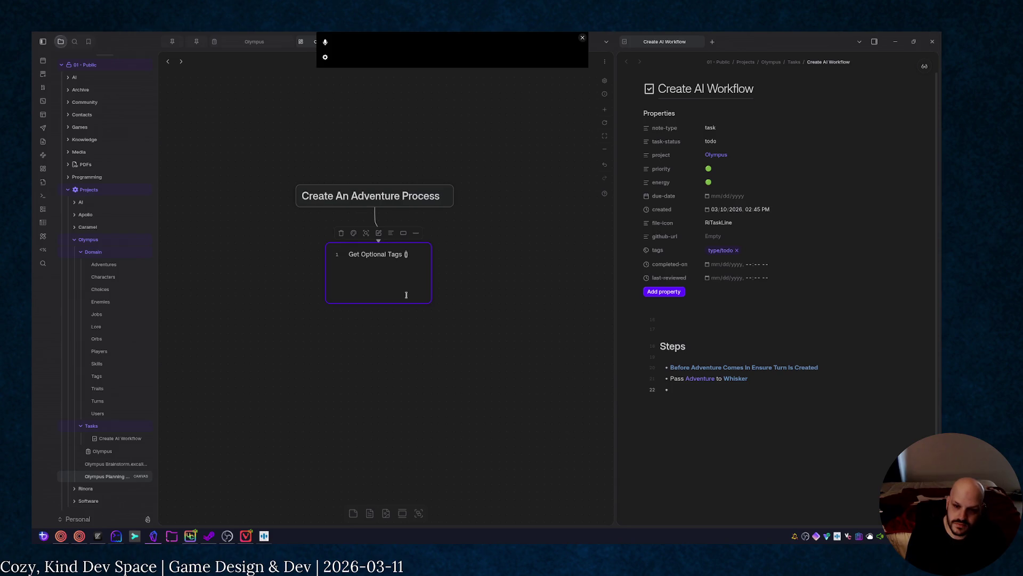
text(dr)
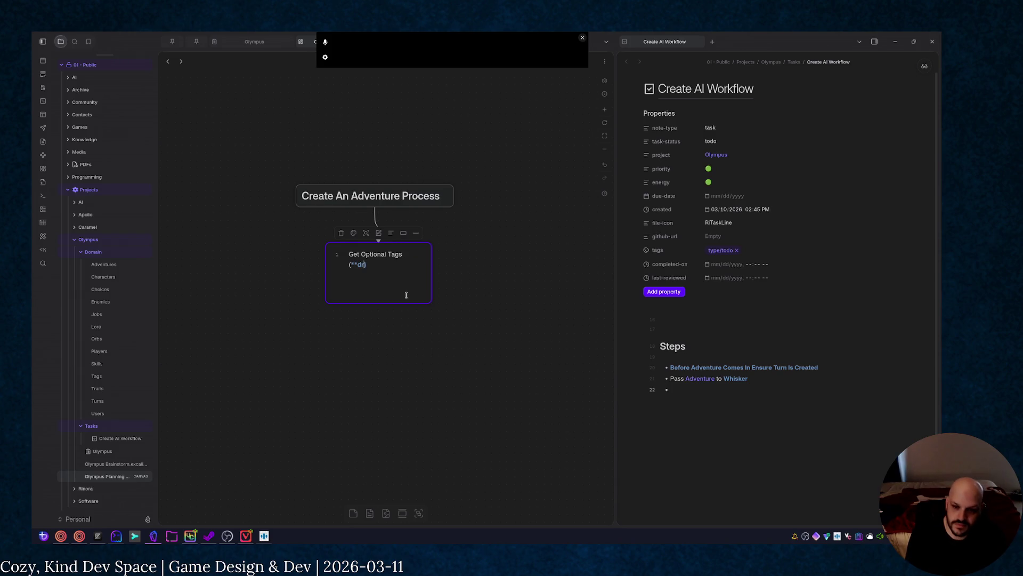
text(agon*)
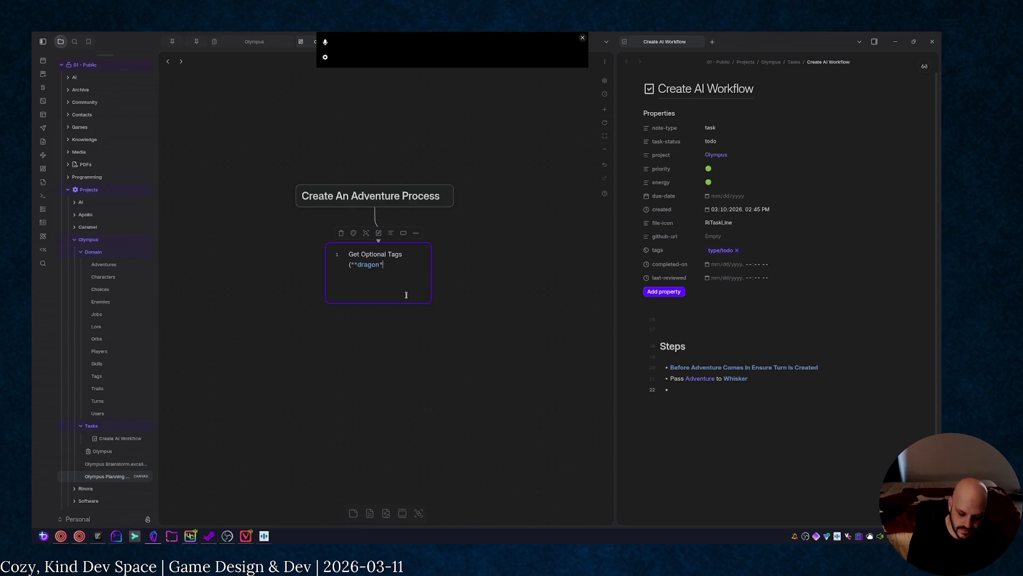
text(*)
text())
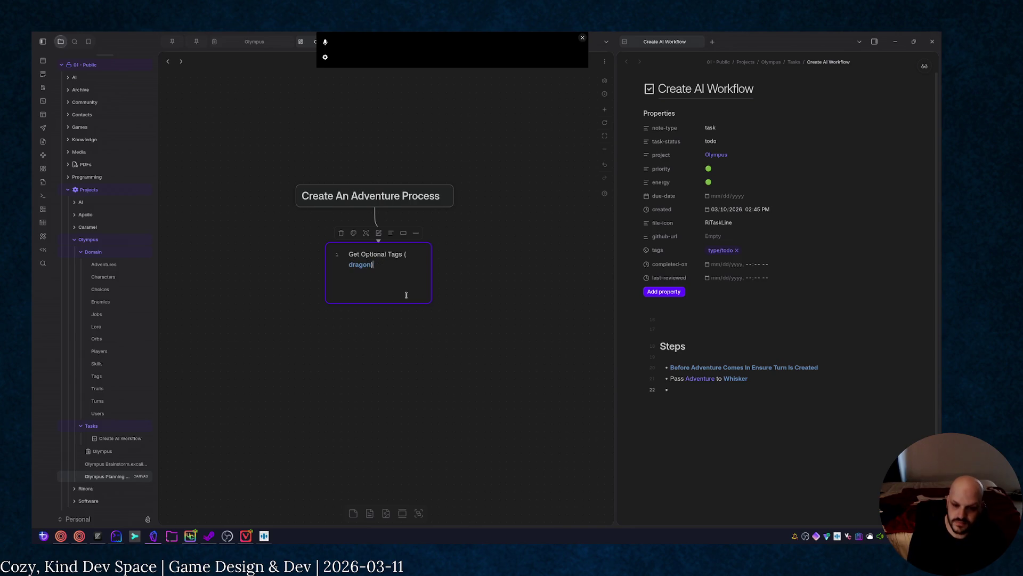
click(486, 307)
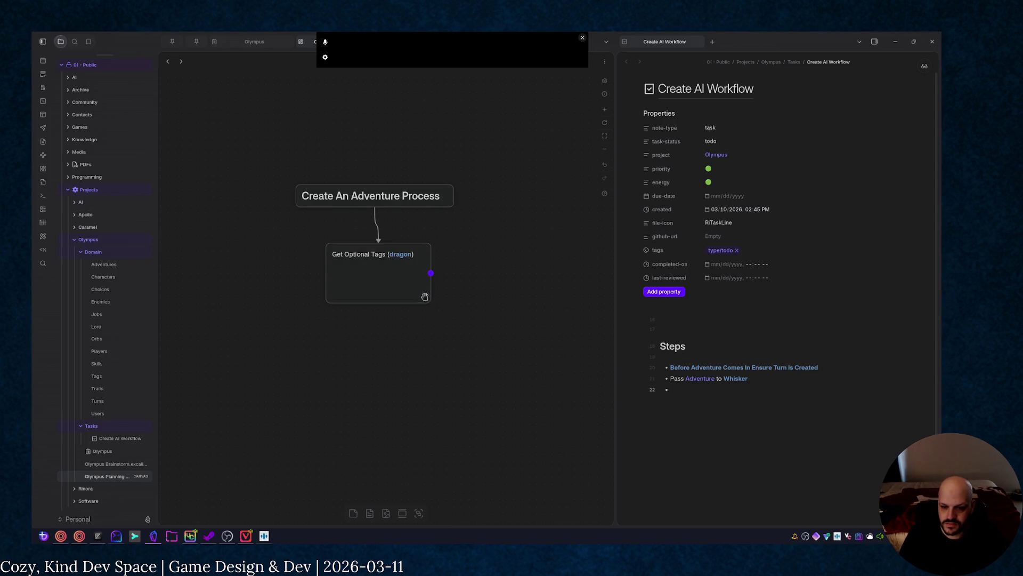
Step: Resize the Get Optional Tags card to fit its new text
double_click(400, 302)
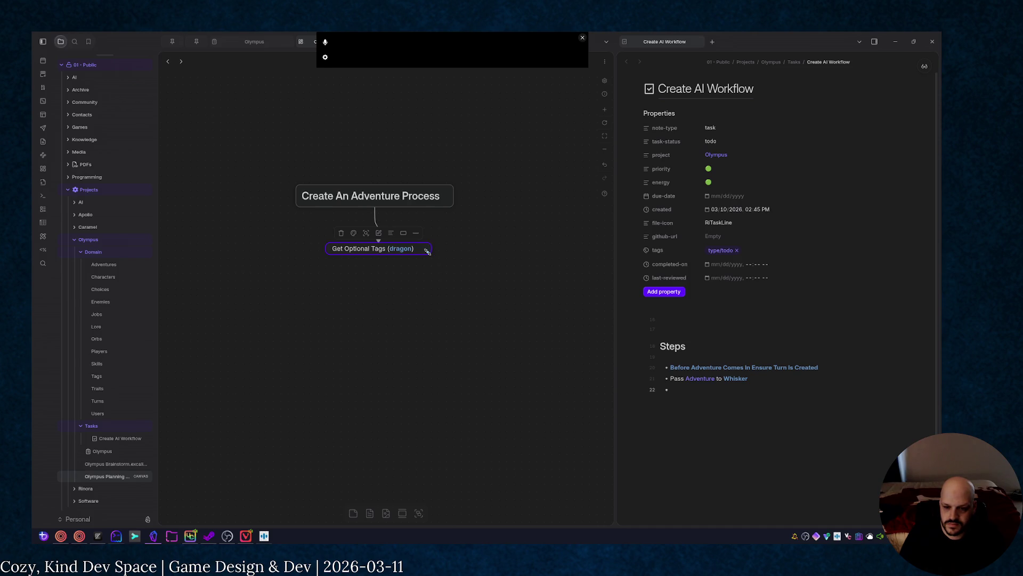
drag(423, 256, 423, 266)
click(472, 295)
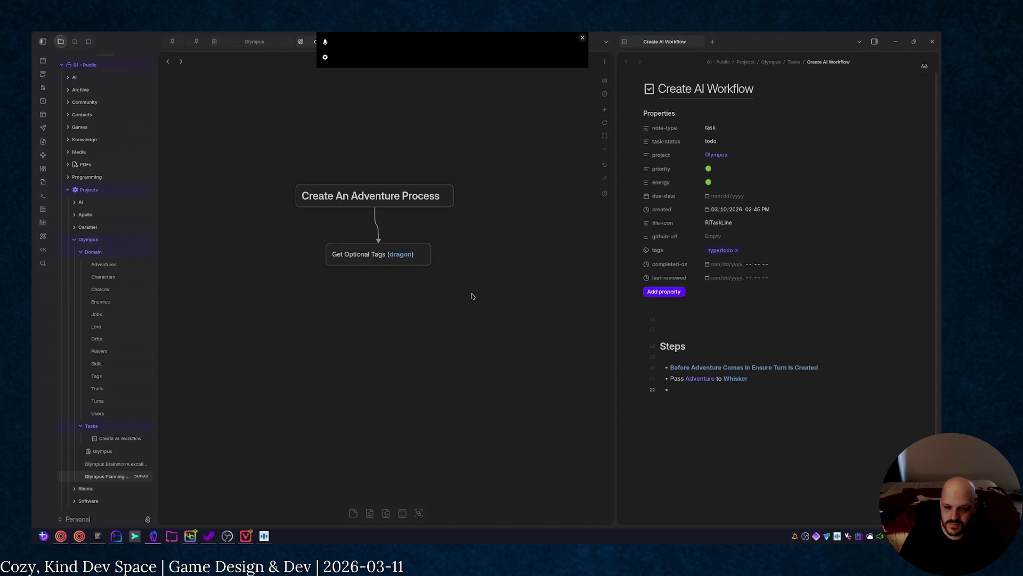
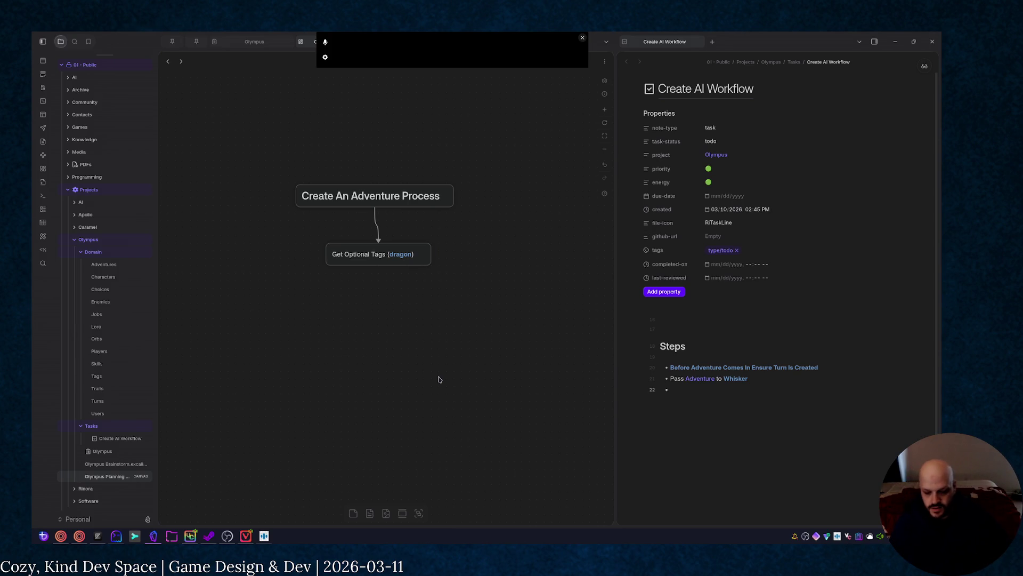
Step: Create a 'Create New Adventure' note in the Tasks folder and insert the Task Template
click(774, 424)
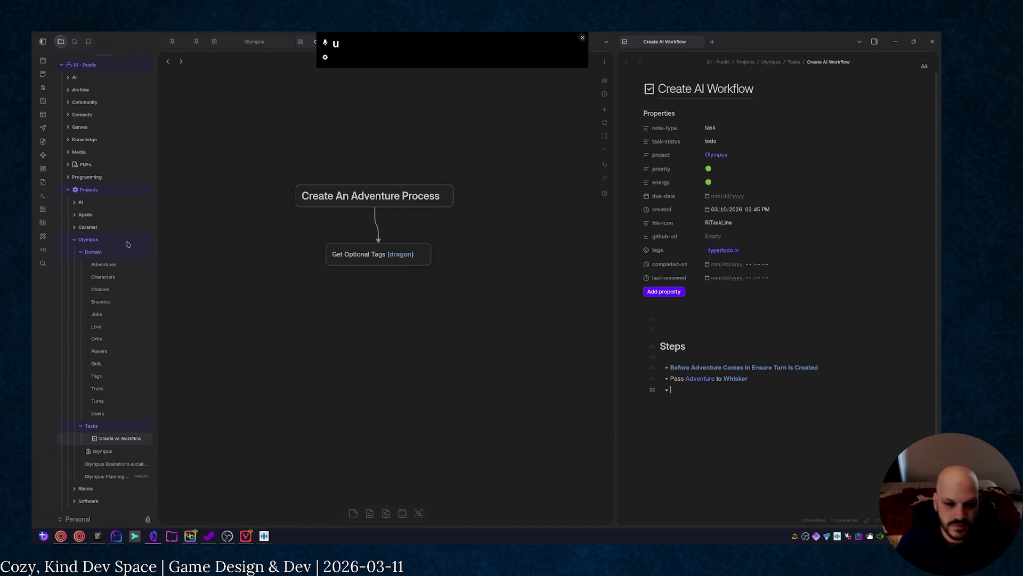
right_click(114, 428)
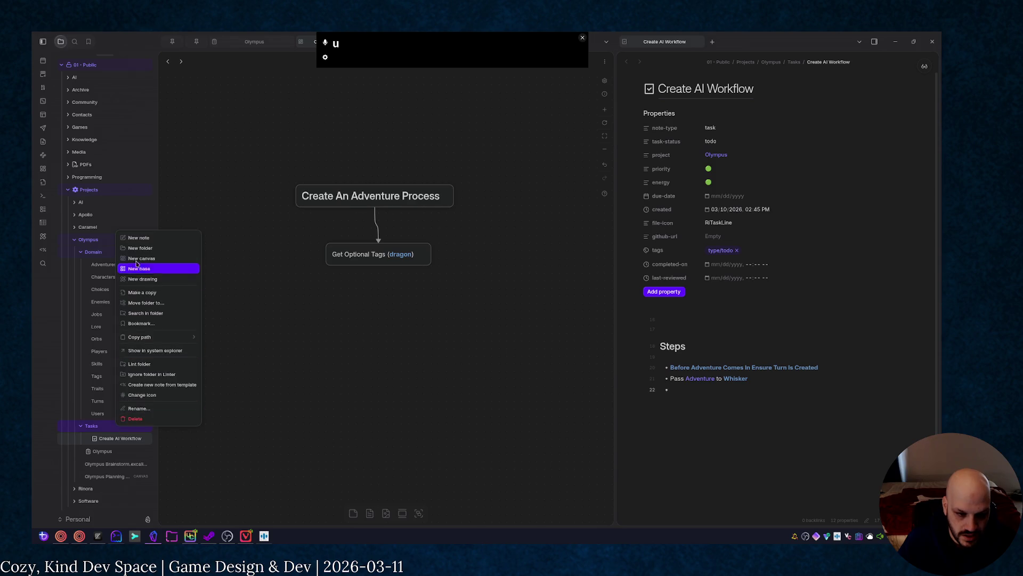
click(144, 237)
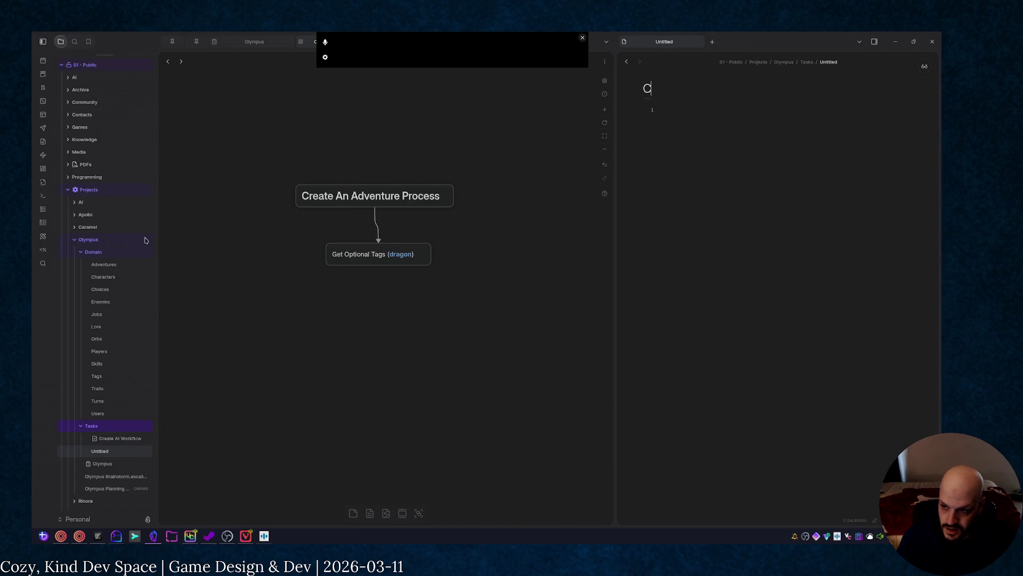
text(Create New Ad)
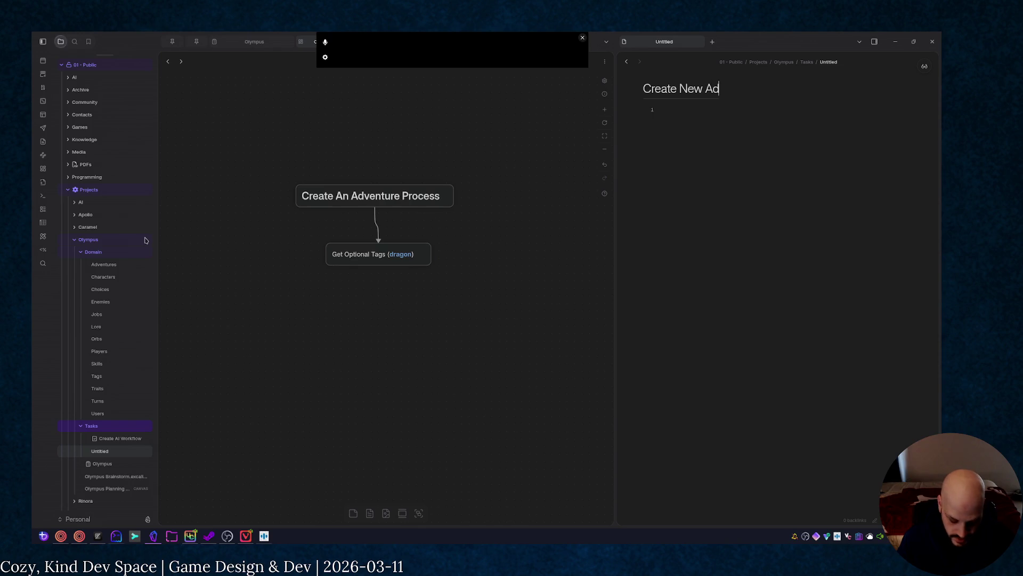
text(venture)
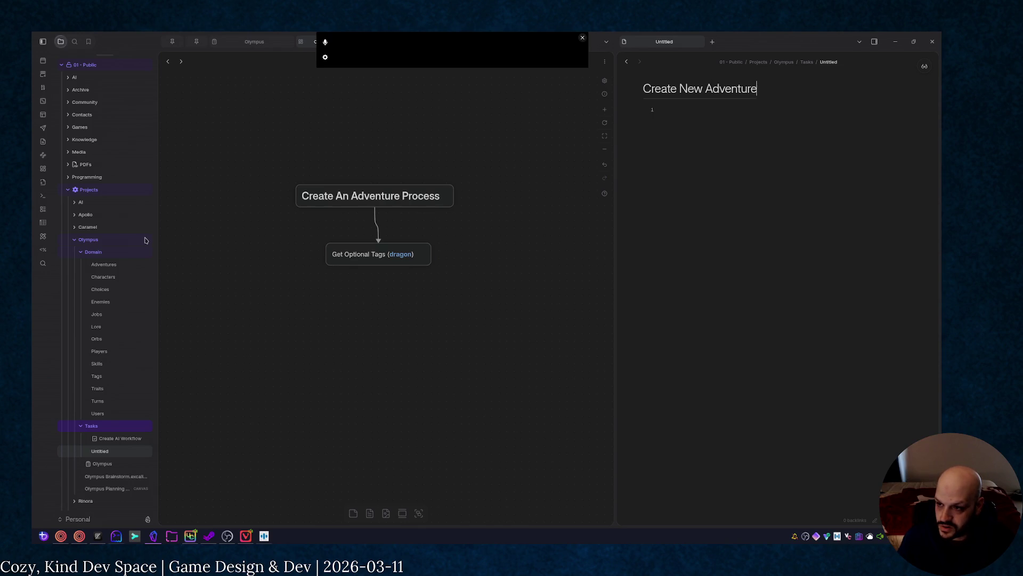
key(Return)
key(alt+t)
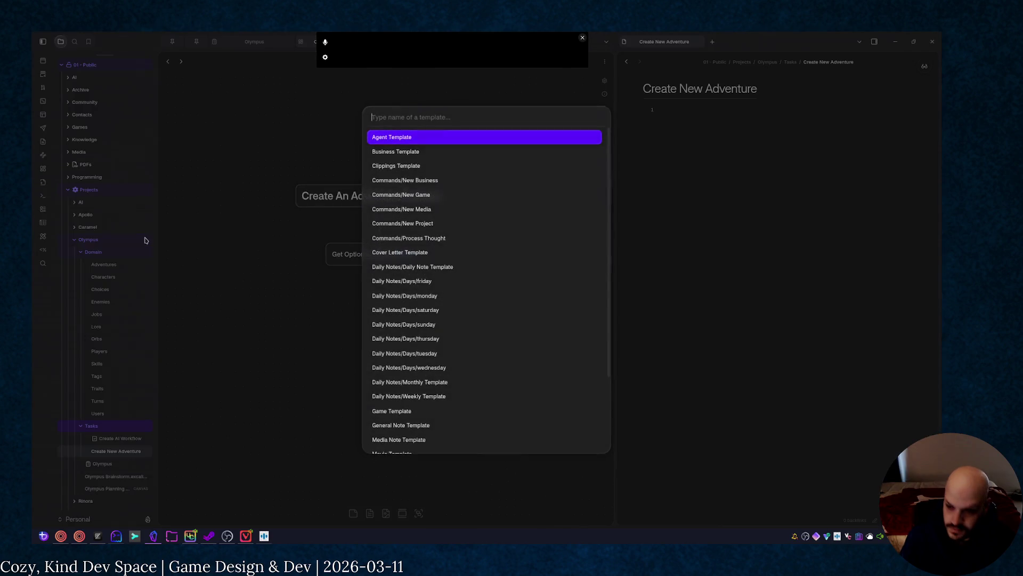
text(task)
key(Return)
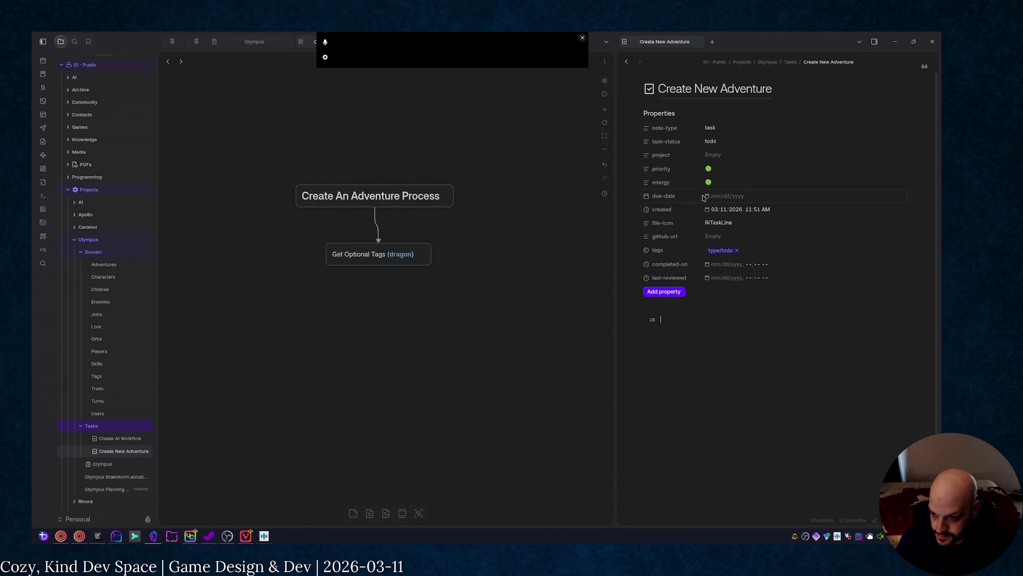
Step: Link the note's project property to the Olympus note, picking the second suggestion
click(709, 154)
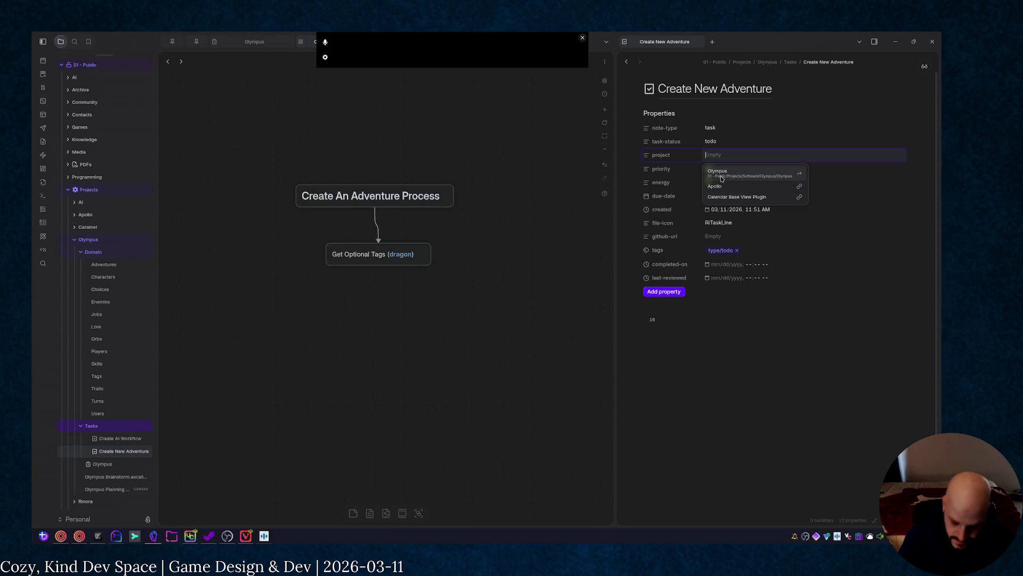
click(722, 178)
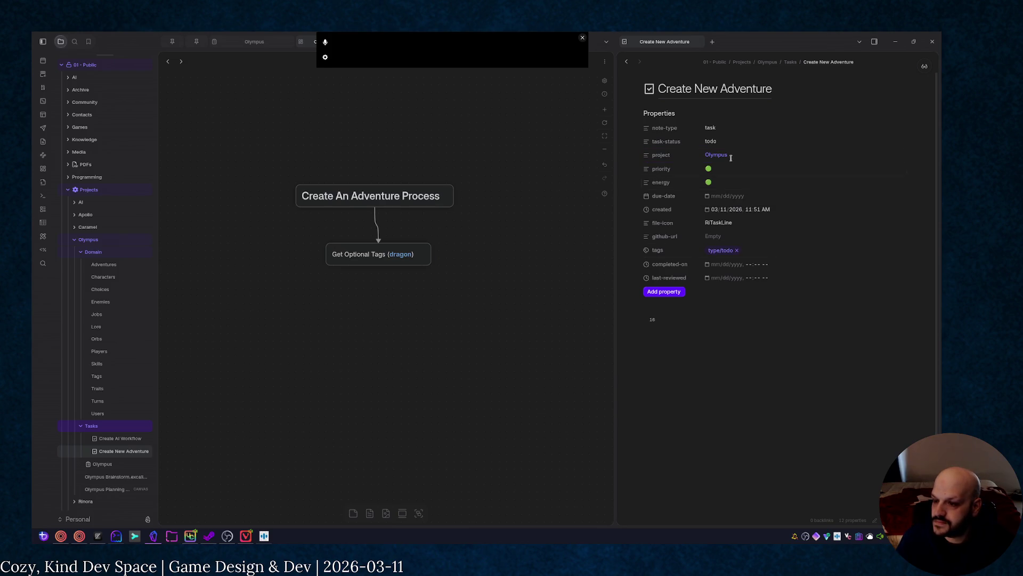
click(730, 158)
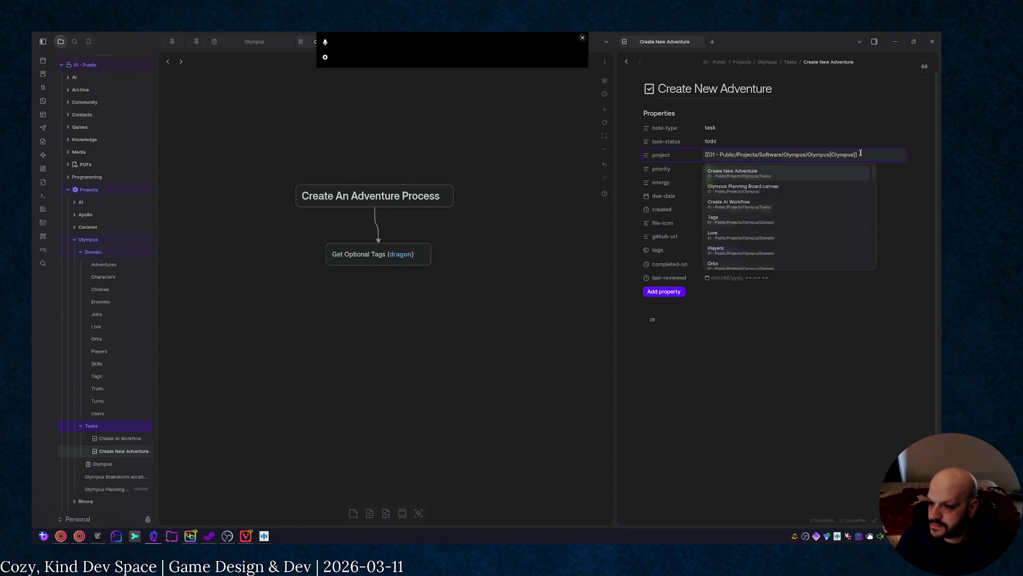
key(ctrl+a)
key(BackSpace)
text([[)
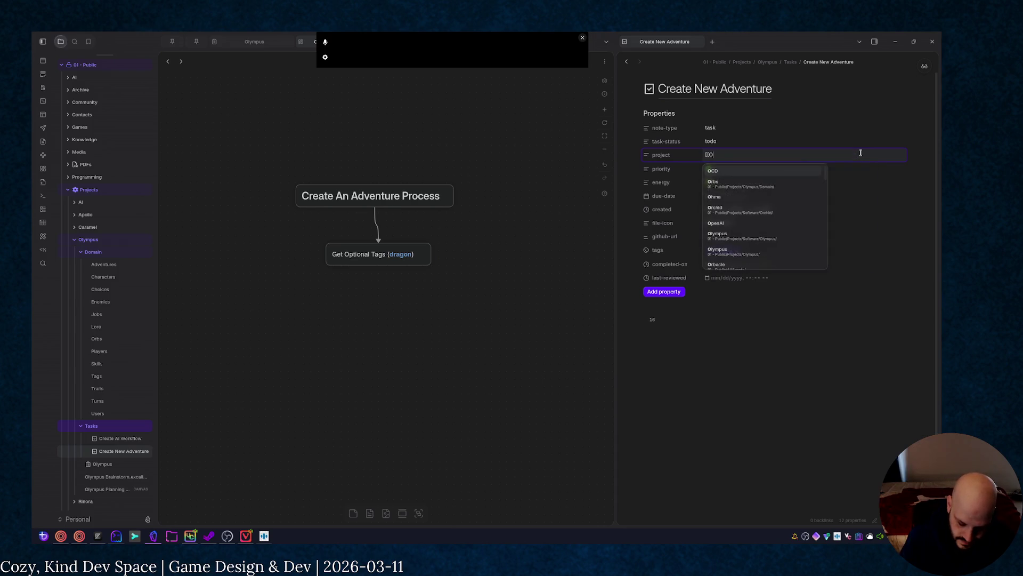
text(Olympu)
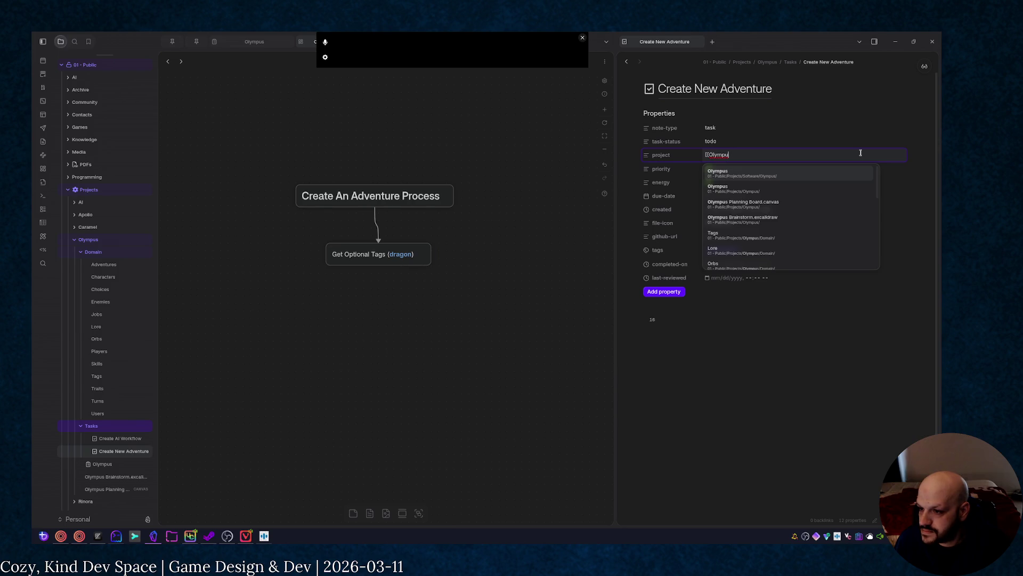
key(Down)
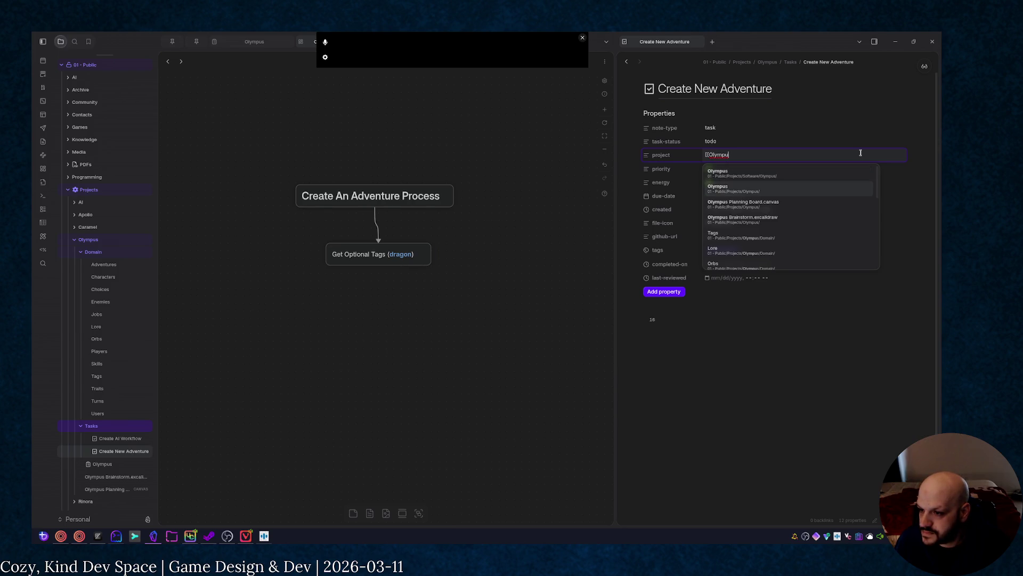
key(Return)
click(858, 154)
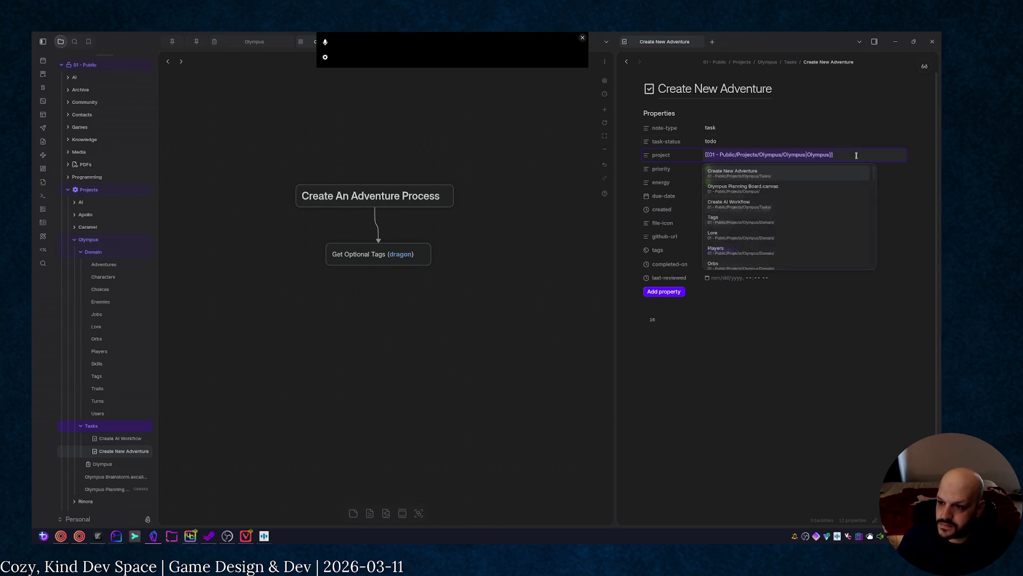
click(840, 347)
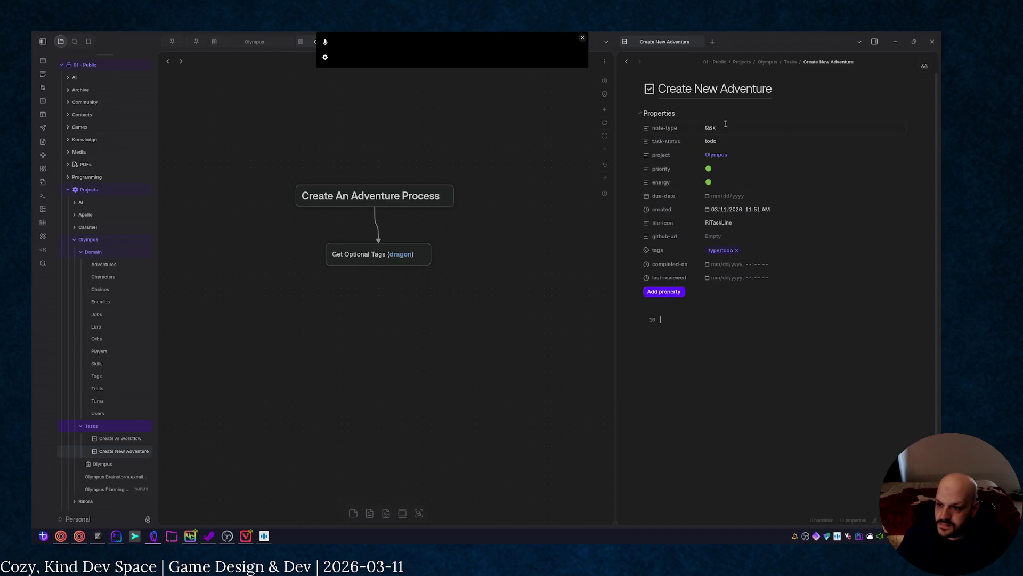
Step: Add the p/olympus tag and start a new line in the note body
click(741, 251)
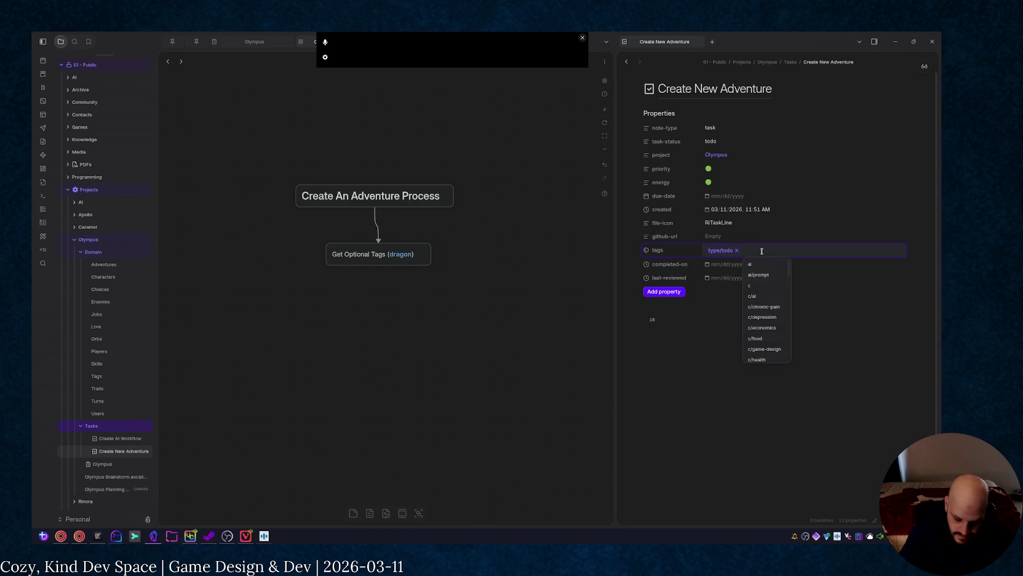
text(olymp)
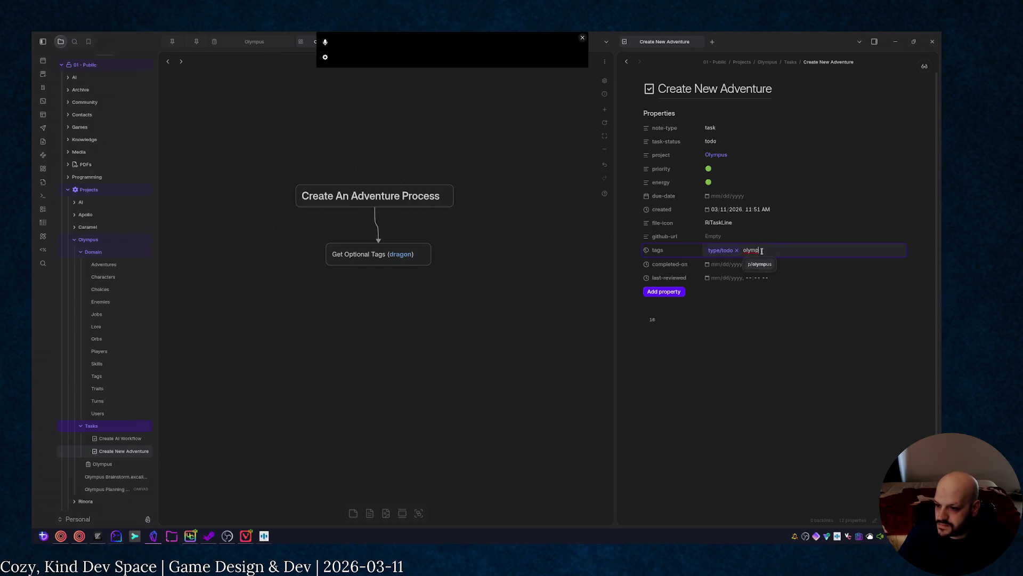
key(Return)
click(730, 316)
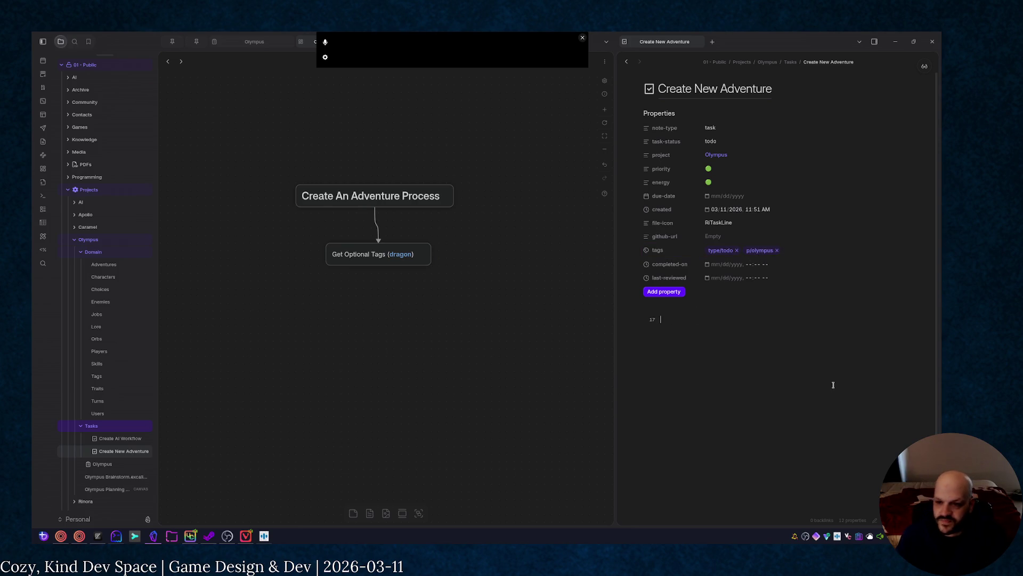
key(Return)
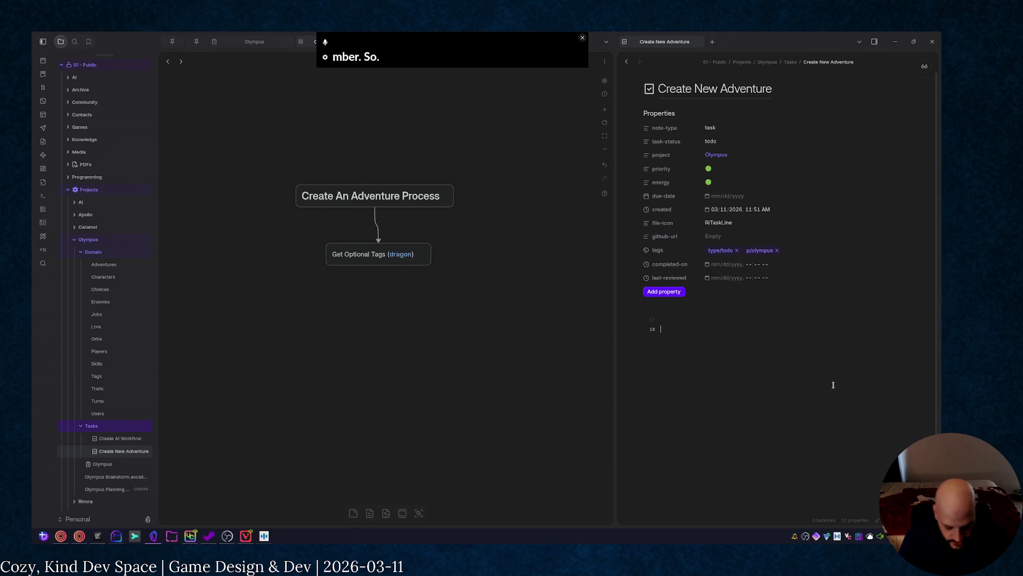
text(# Steps)
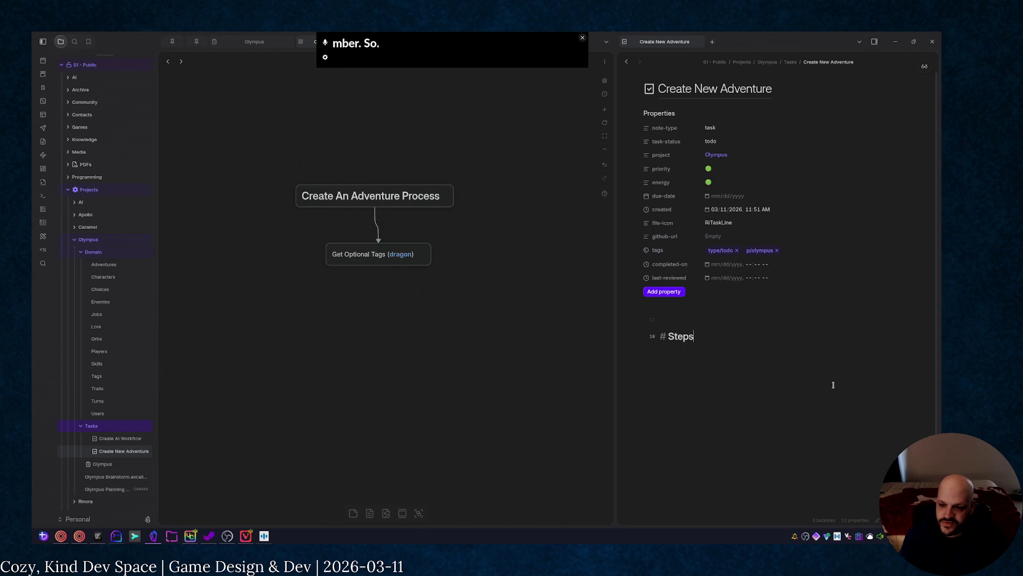
Step: Write the Steps bullets: parse user input for tags, otherwise pick 2-4 at random, with a blank line above
key(Return)
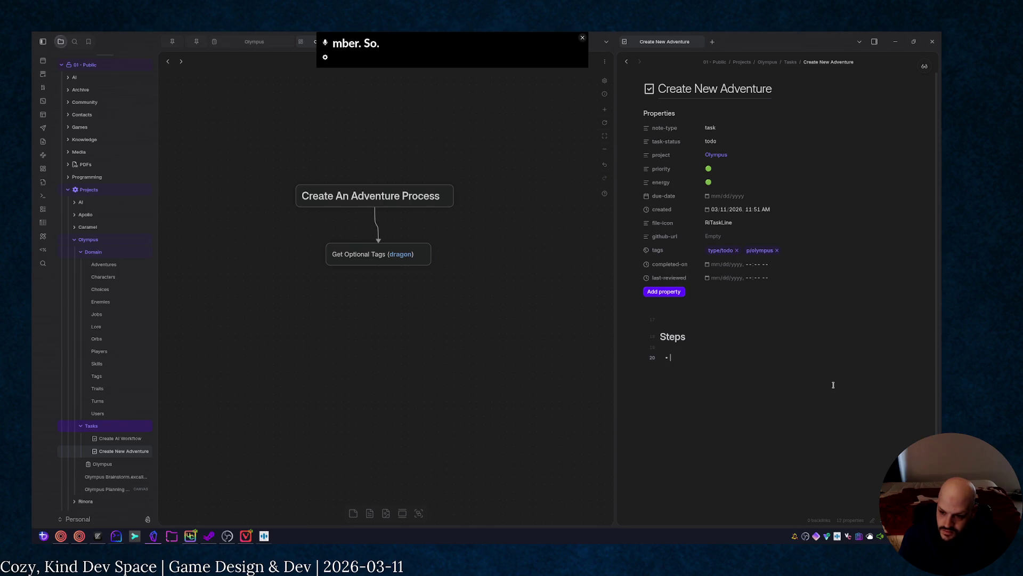
text(user p)
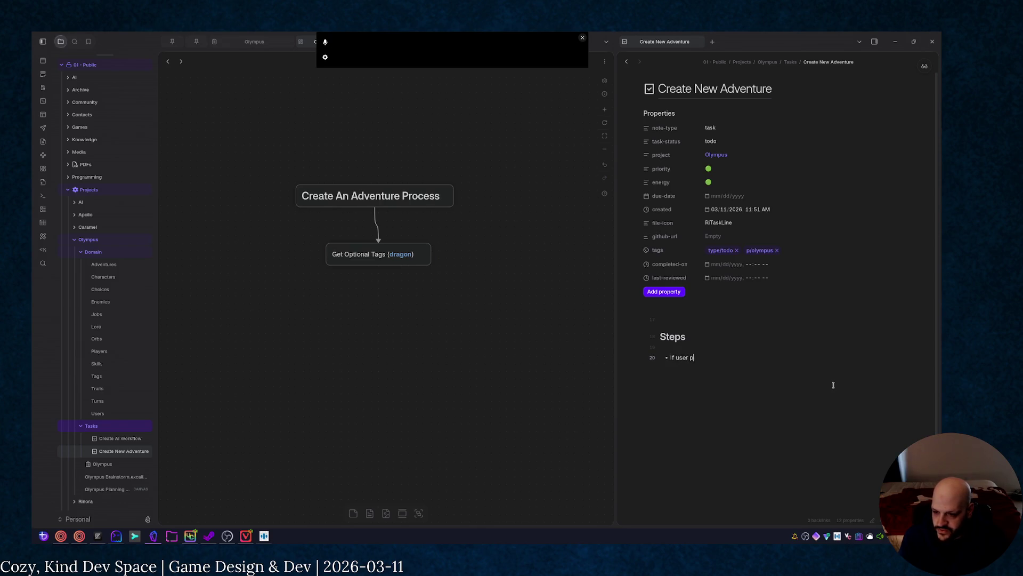
text(rovided input)
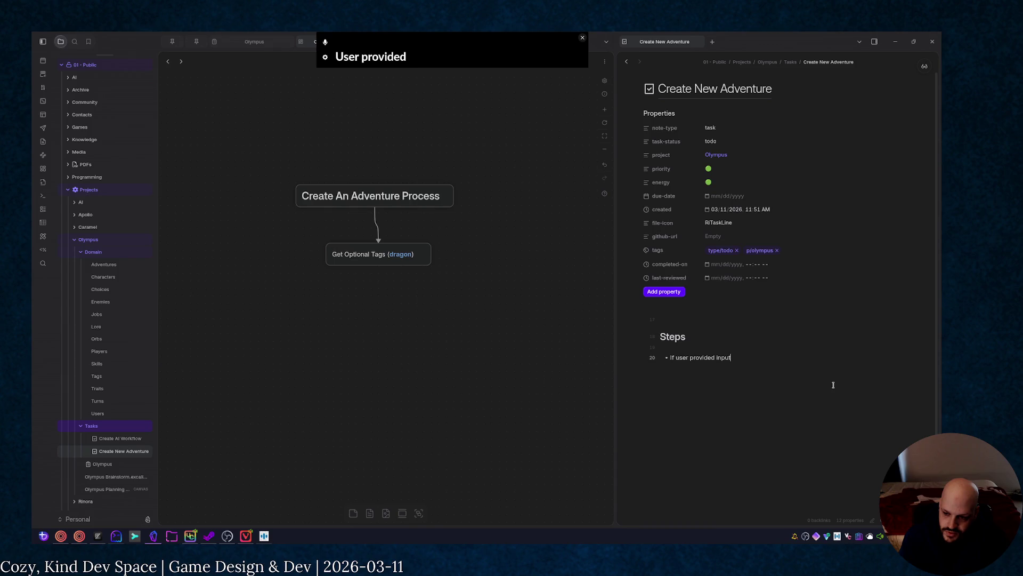
text(,)
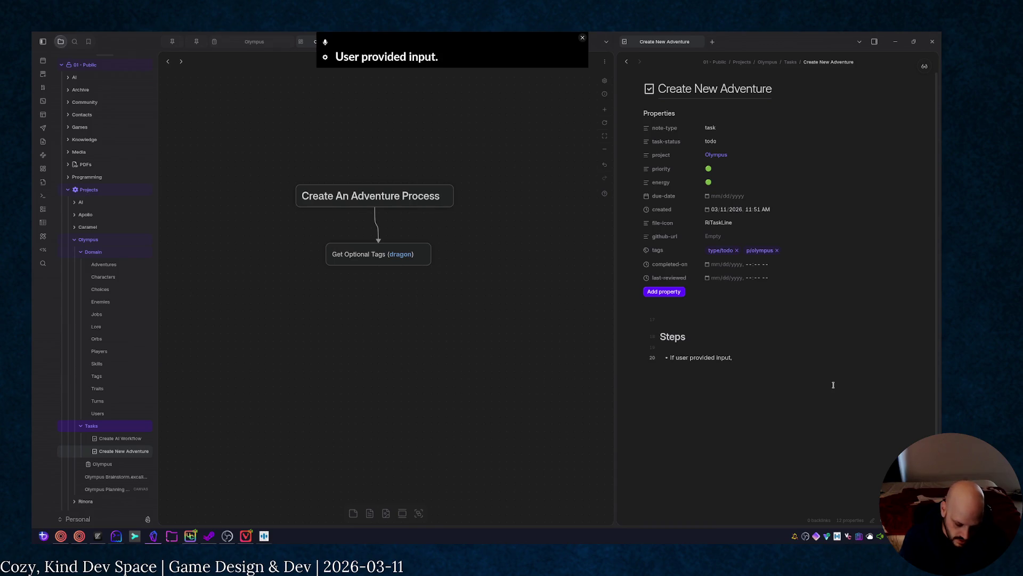
text( parse it for likely)
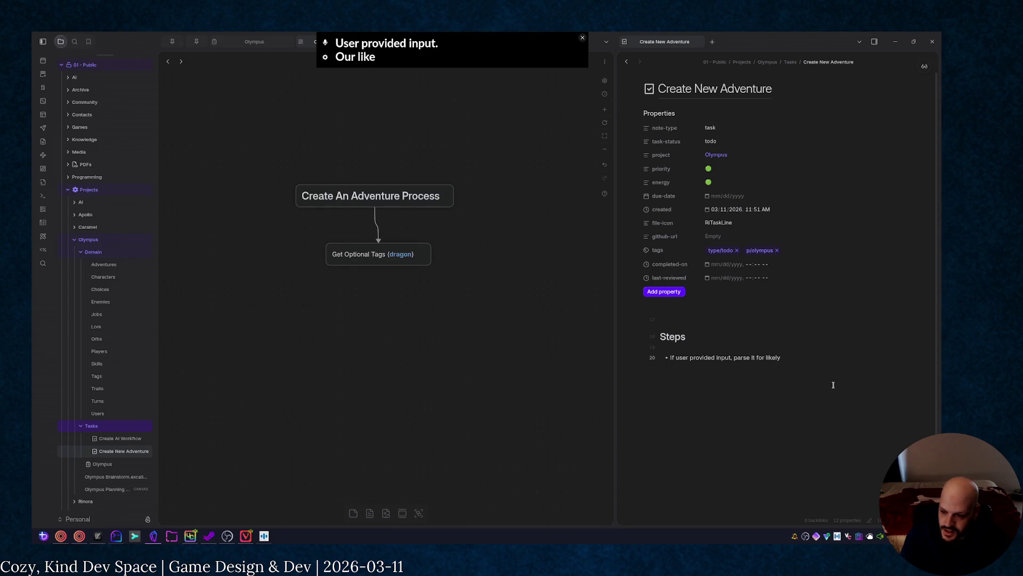
text(tags)
key(Return)
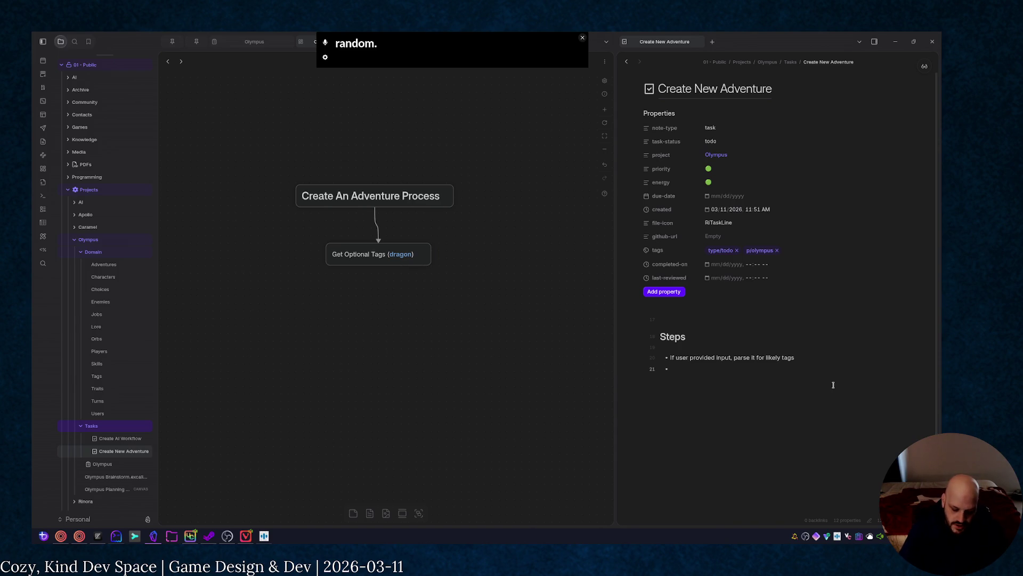
text(Oth)
key(BackSpace)
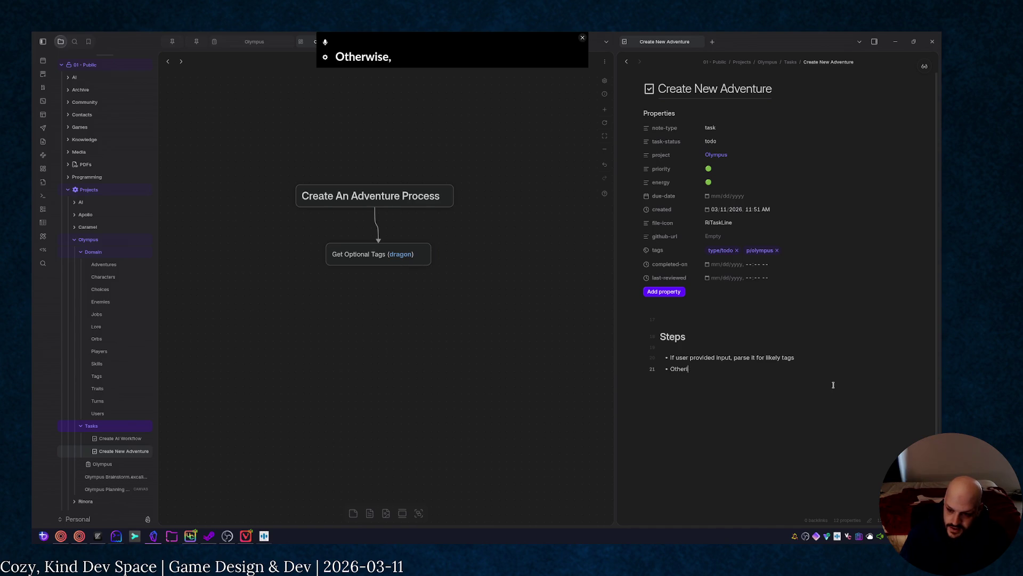
text(oose 2-4 )
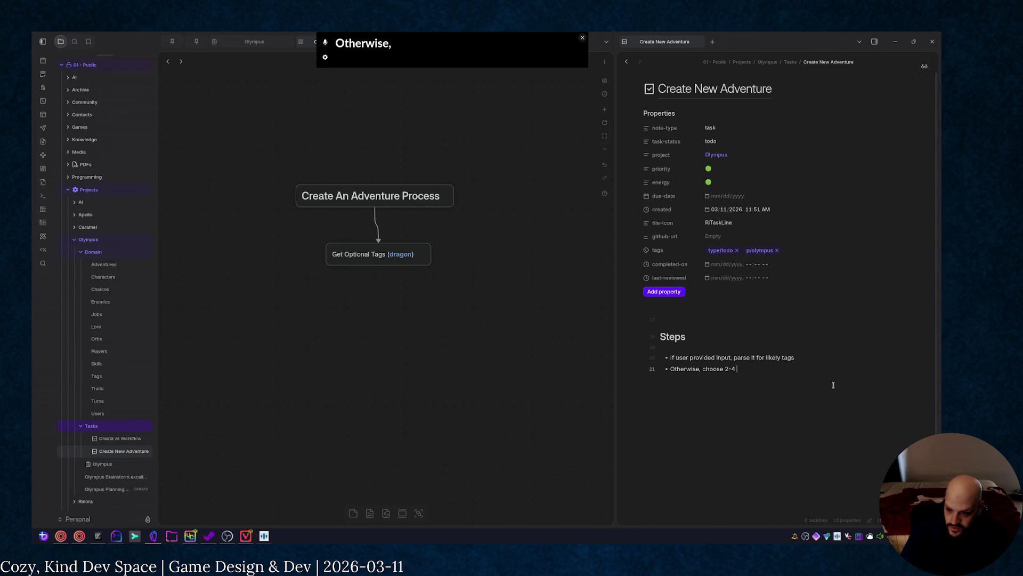
text(at random)
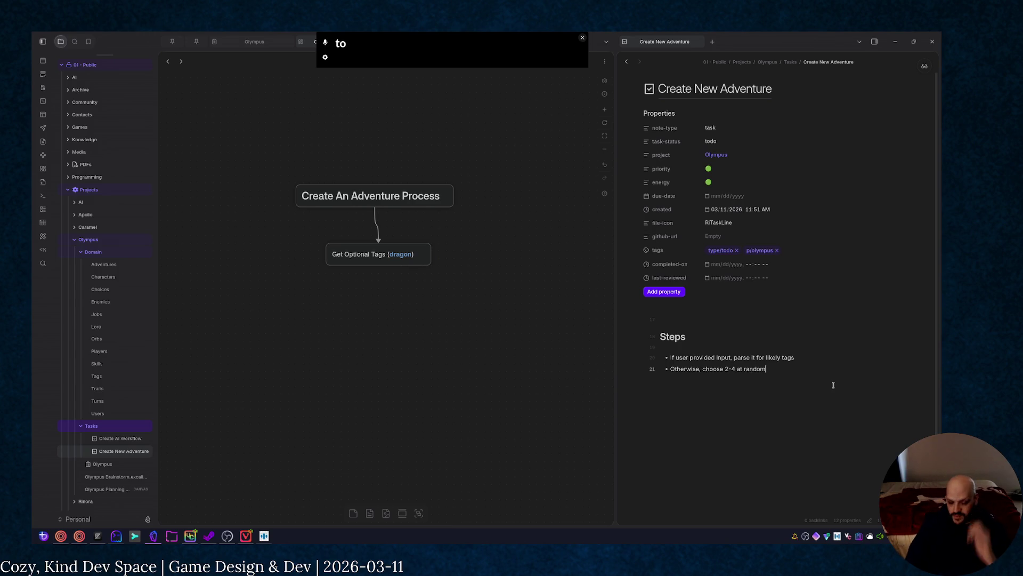
key(Up)
key(Up)
key(Return)
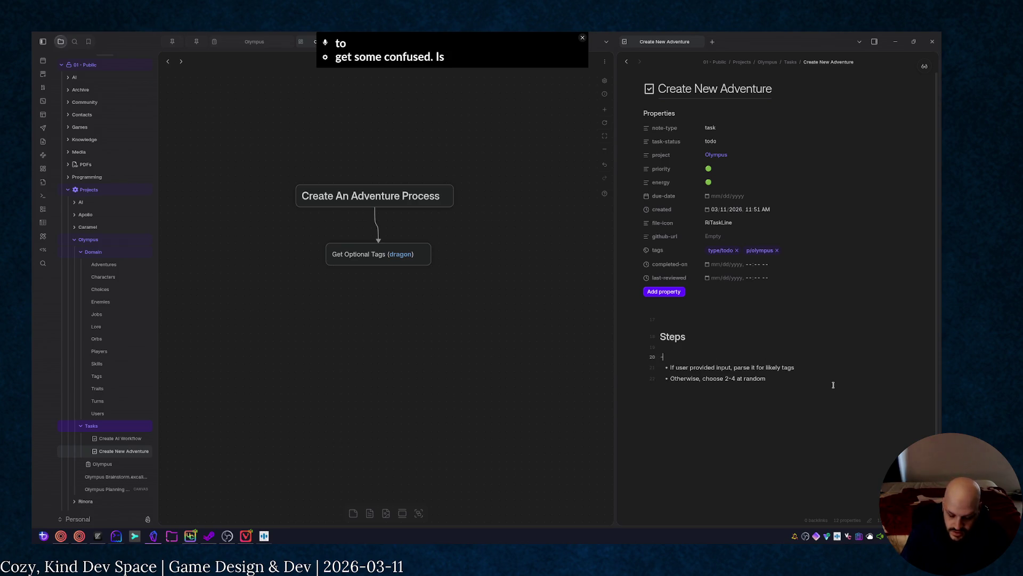
text(- Determine)
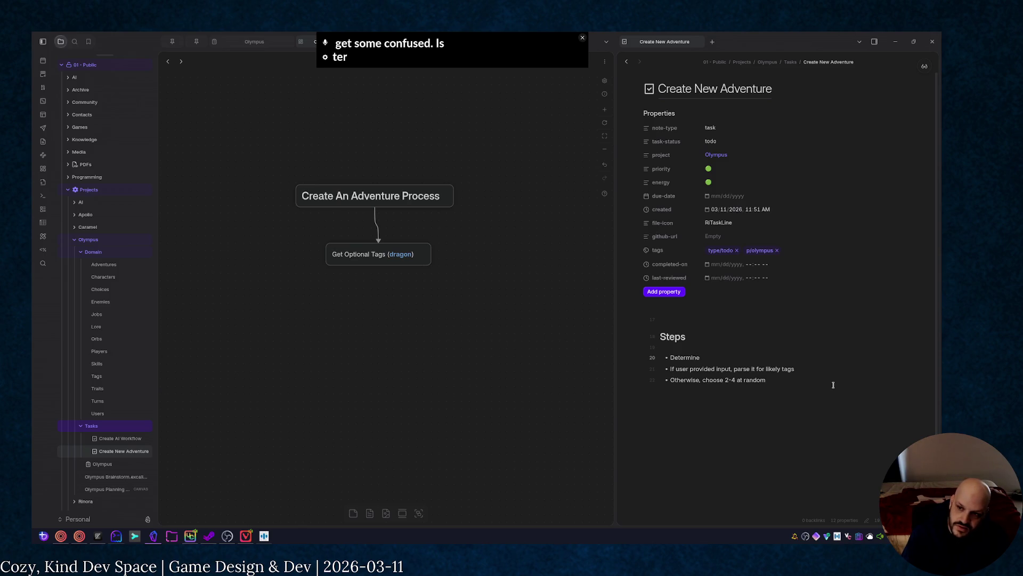
text( A)
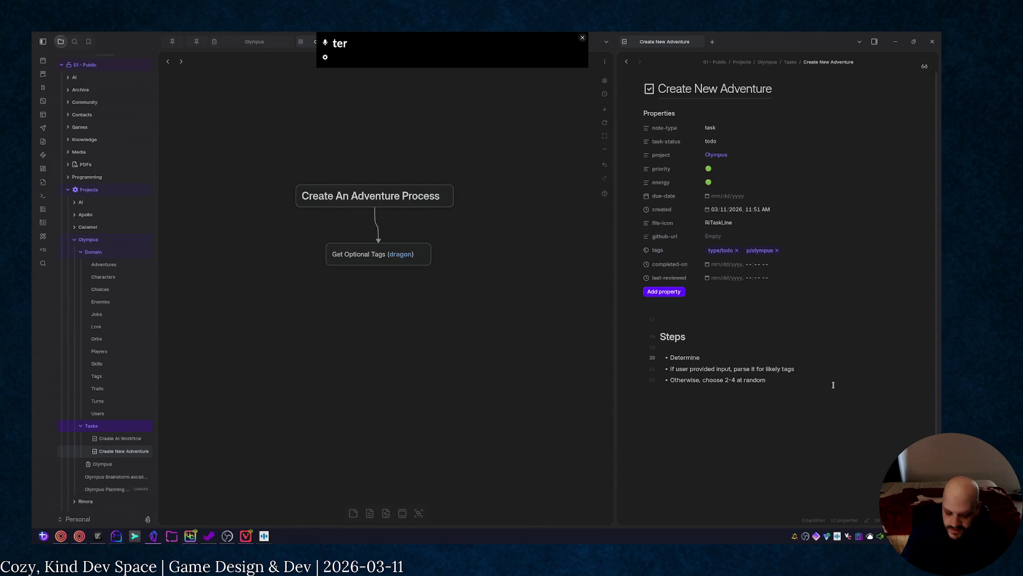
text([[Tags)
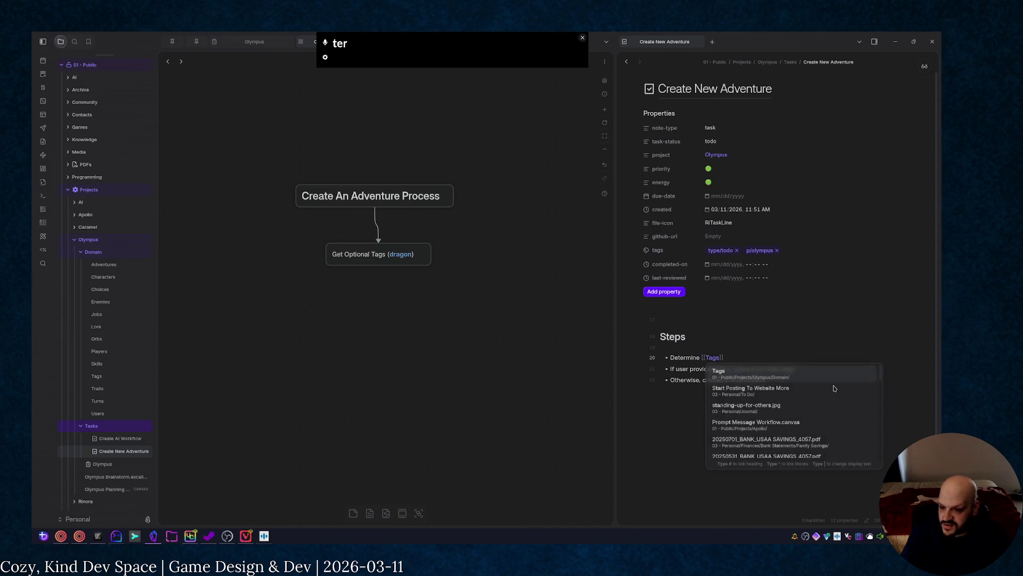
Step: Add a 'Determine [[Tags]]' step, nest the two tag bullets under it, and begin a new top-level bullet
key(Escape)
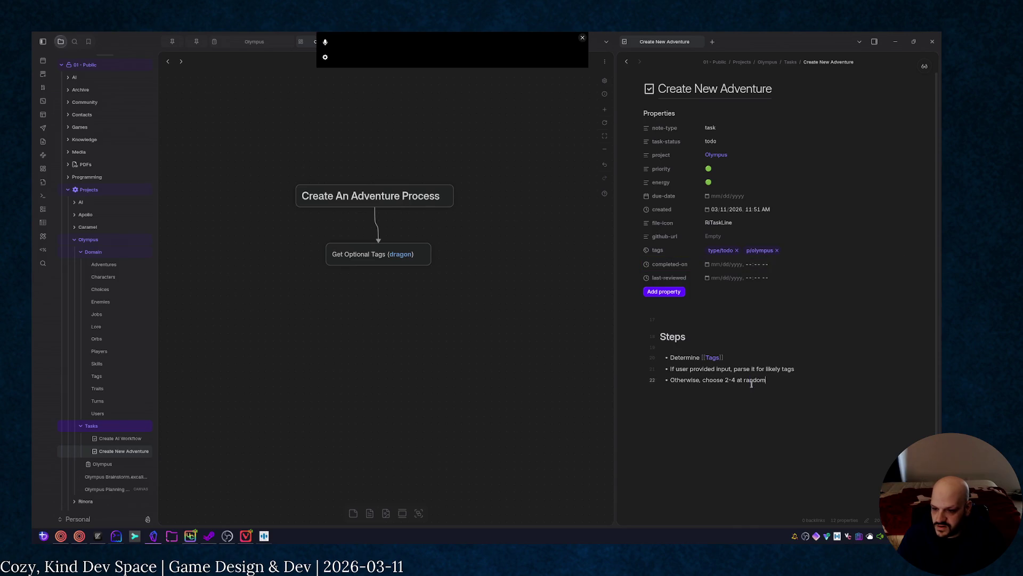
drag(766, 381, 647, 368)
key(Tab)
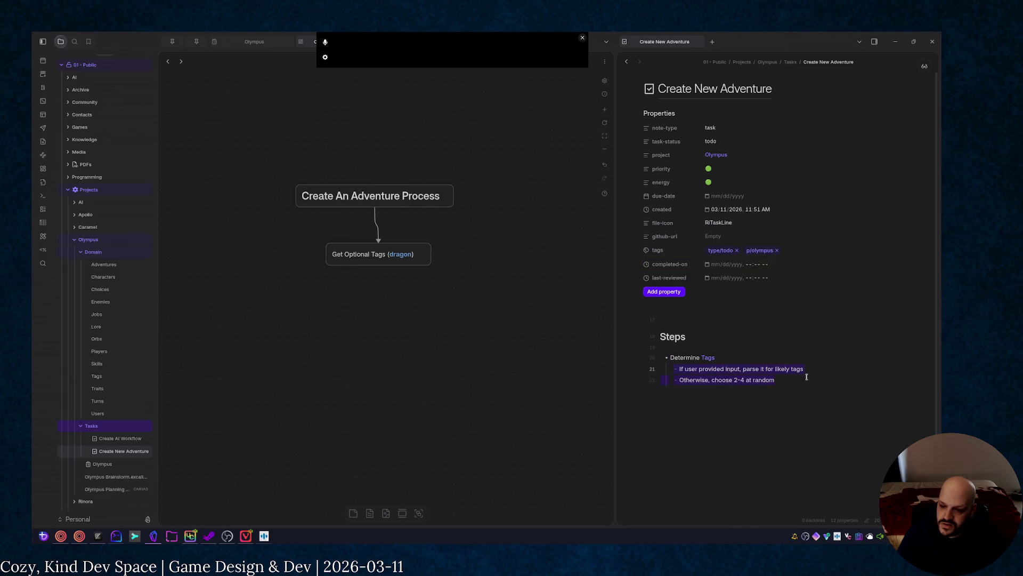
key(Return)
key(shift+Tab)
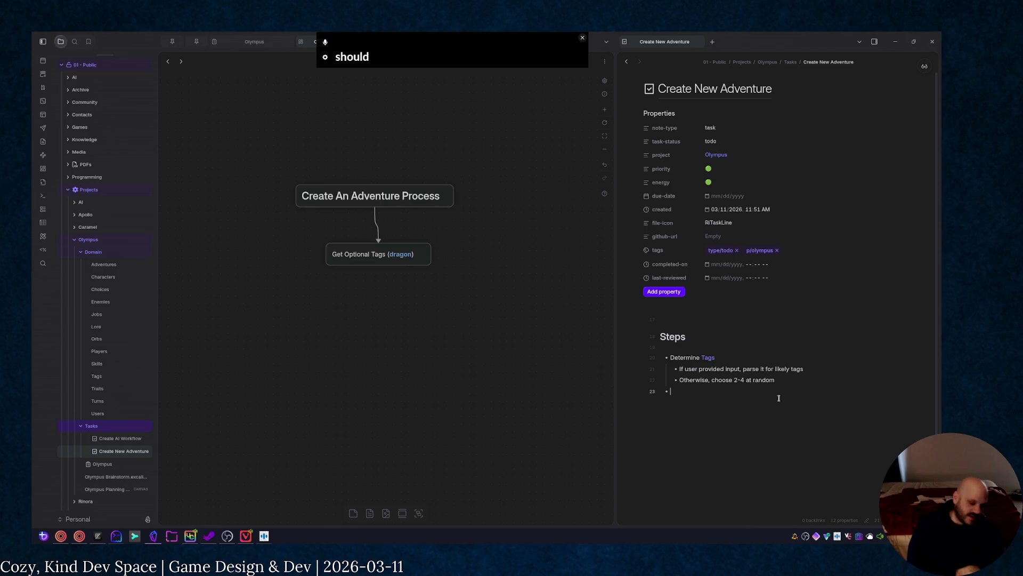
text(Ge)
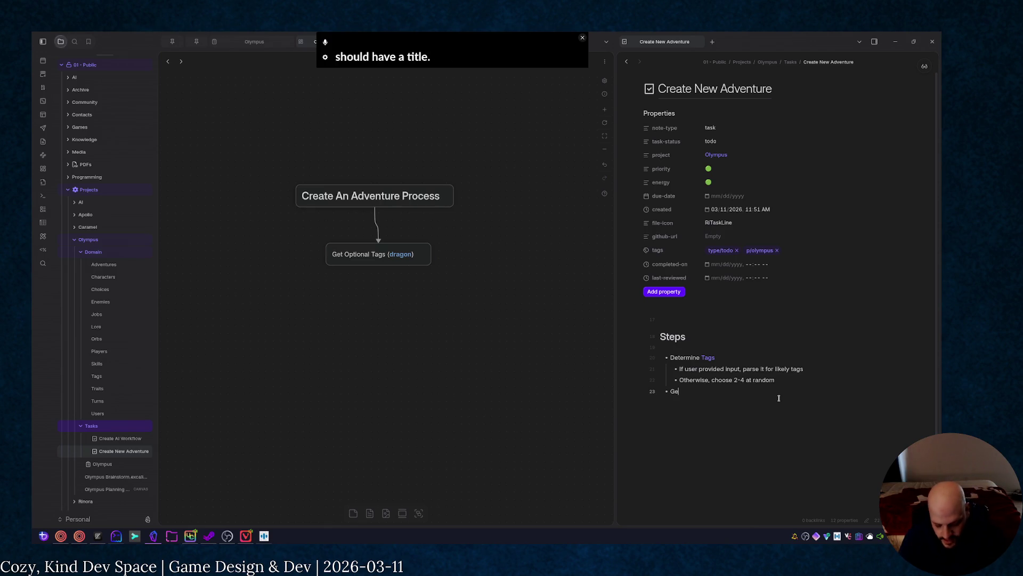
text(neral a t)
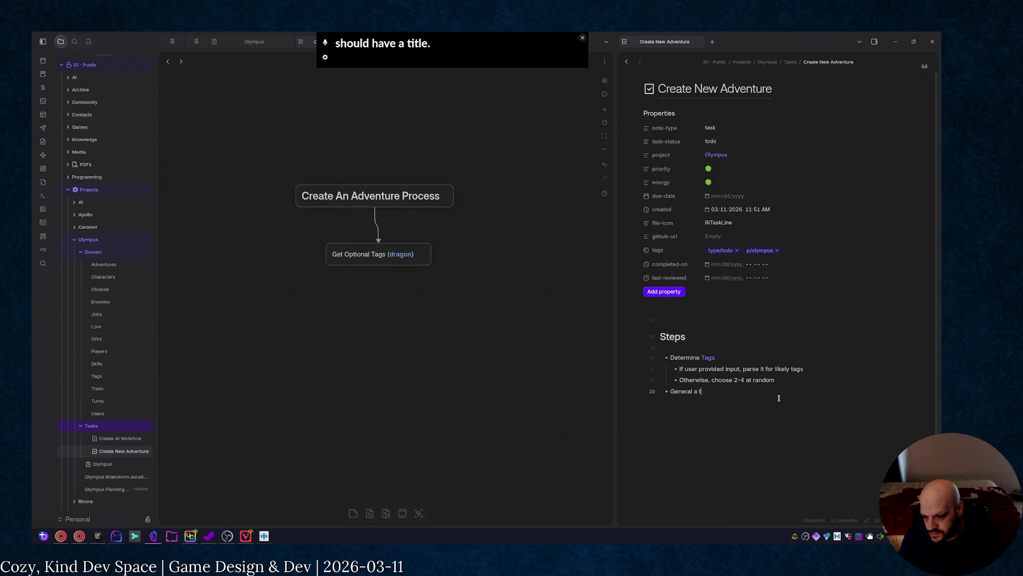
text(itle)
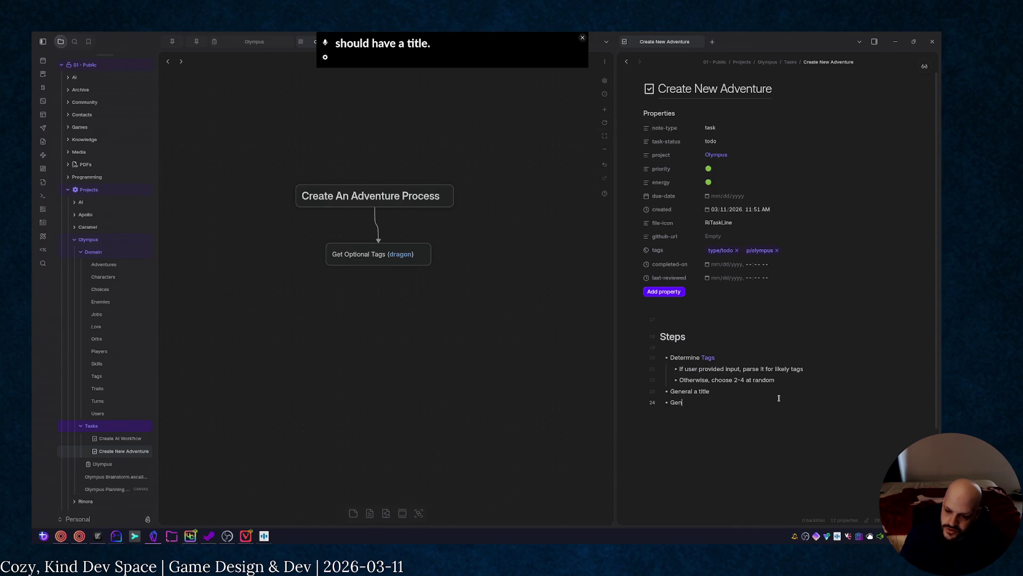
text( General an)
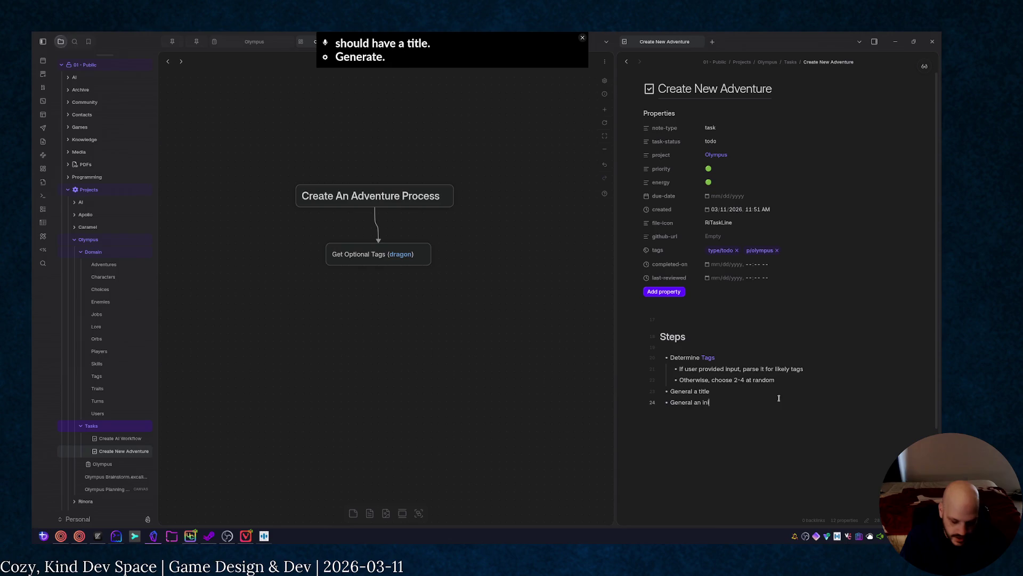
text(initial plot)
Step: Add 'Generate a title' and 'Generate an initial plot' steps and reword the last one to 'Generate next turn'
key(Return)
text(Ge)
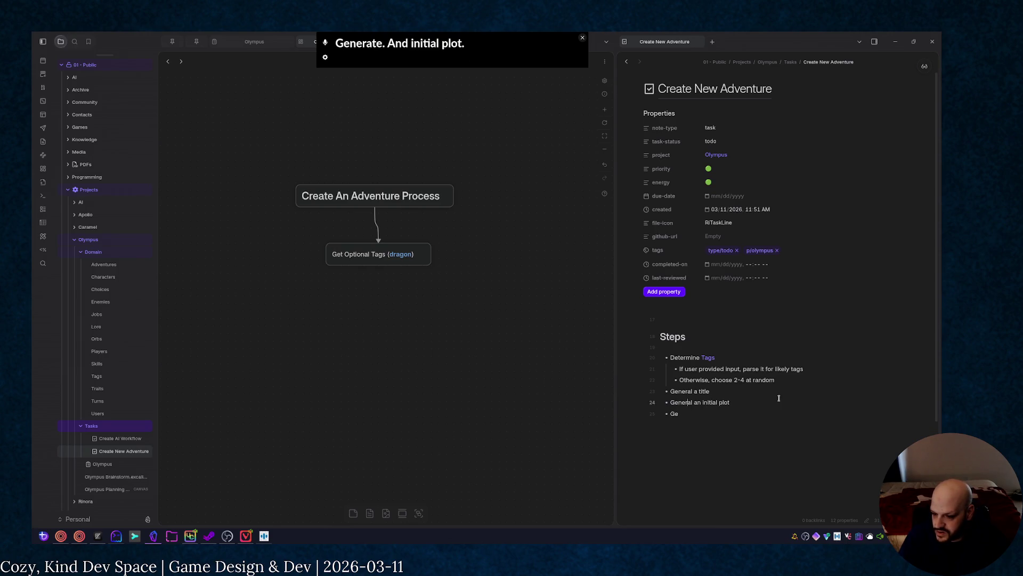
key(Right)
key(Right)
key(Right)
key(BackSpace)
text(te)
key(Up)
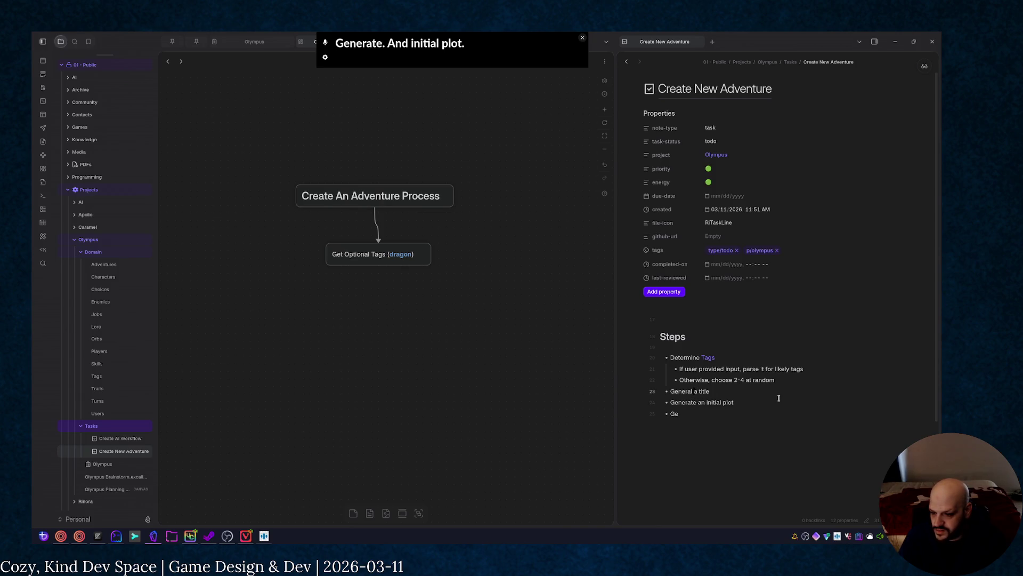
text(te)
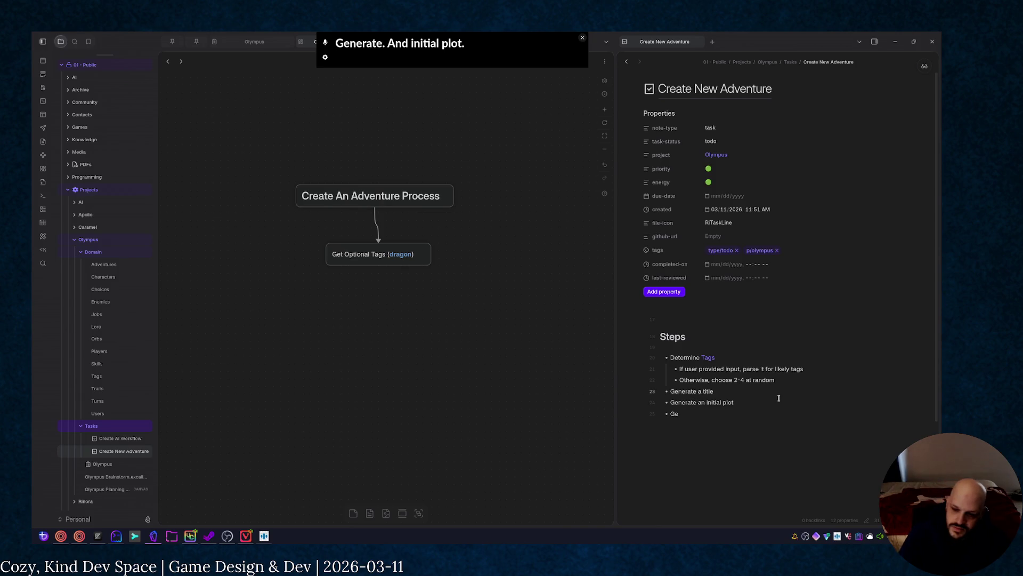
key(Down)
key(Down)
key(BackSpace)
text(ener)
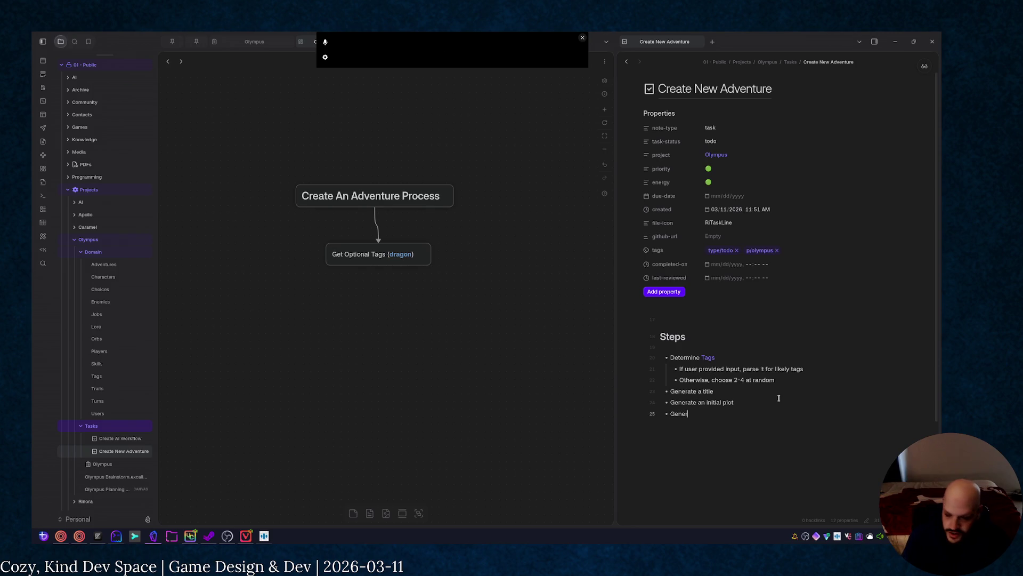
text(ate)
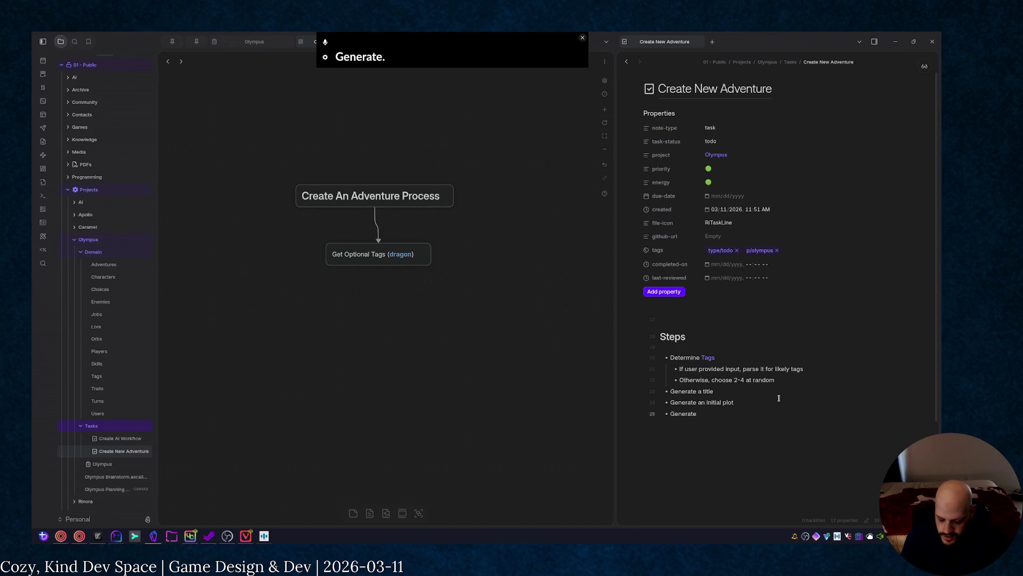
text(u)
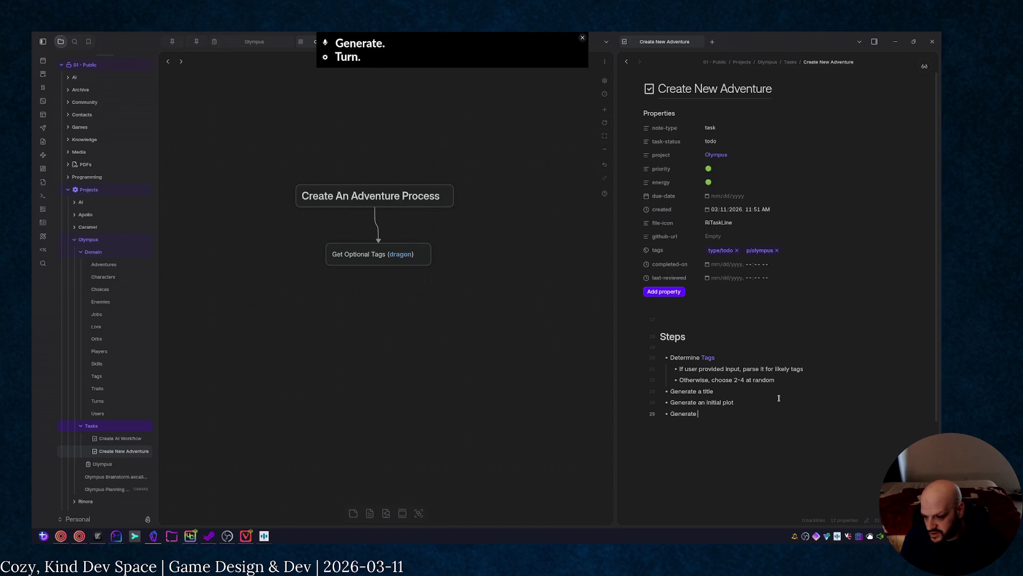
text( first tu)
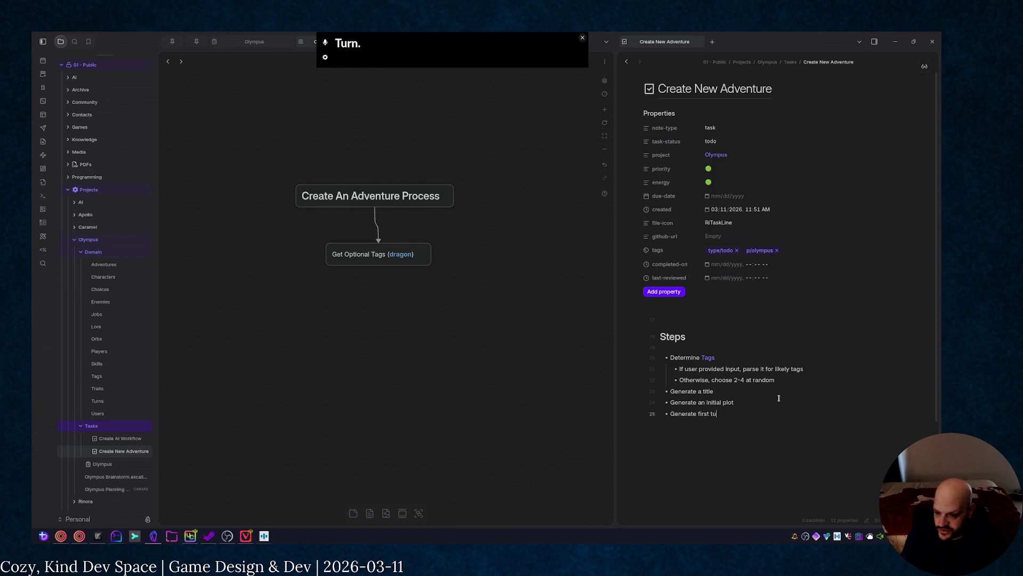
text(rn)
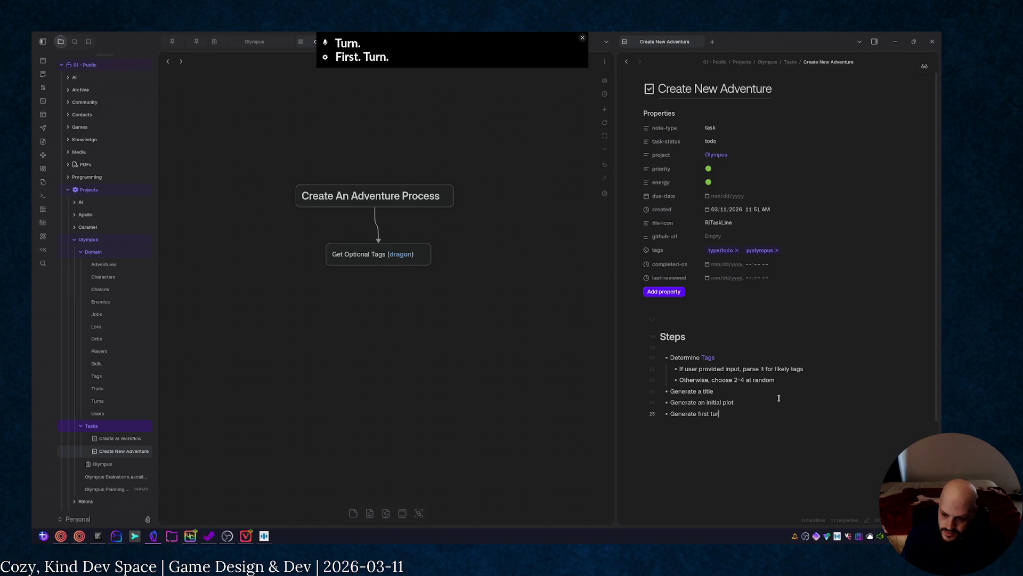
key(BackSpace)
key(BackSpace)
key(BackSpace)
key(BackSpace)
key(BackSpace)
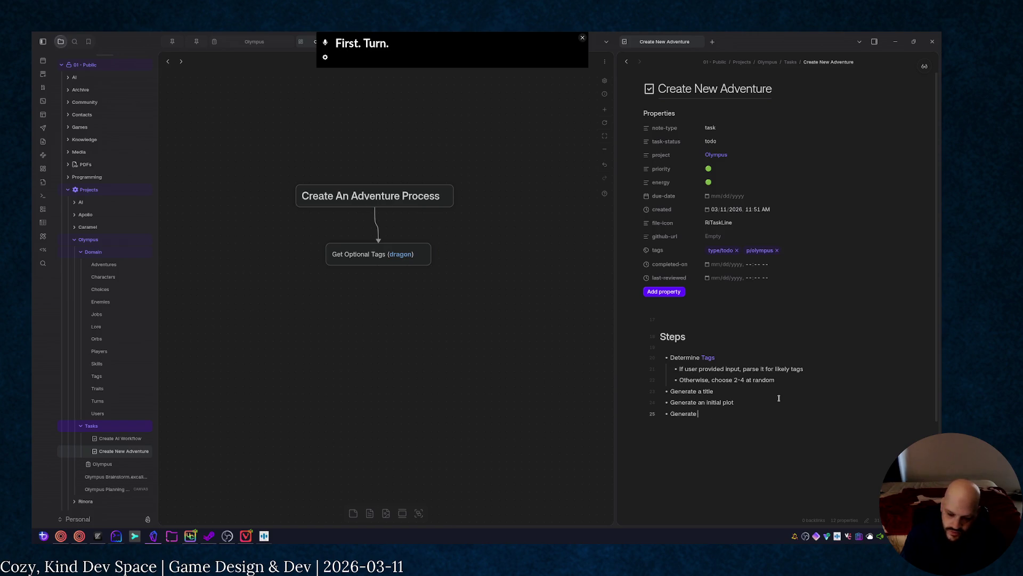
text(next turn)
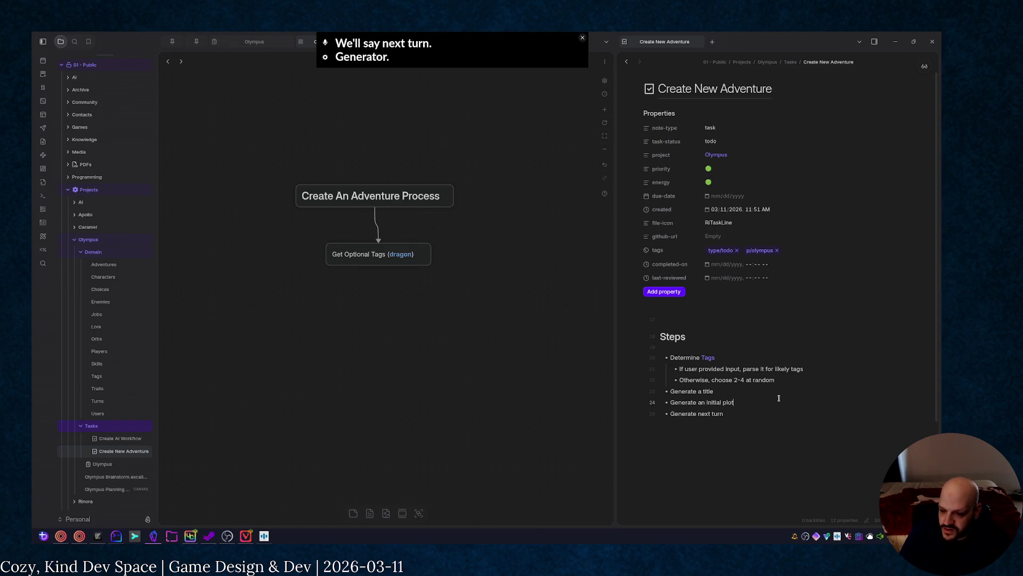
Step: Insert 'Generate possible outcomes based on plot' and 'Fill out plot based on previous context' after the initial plot step
click(779, 398)
key(Return)
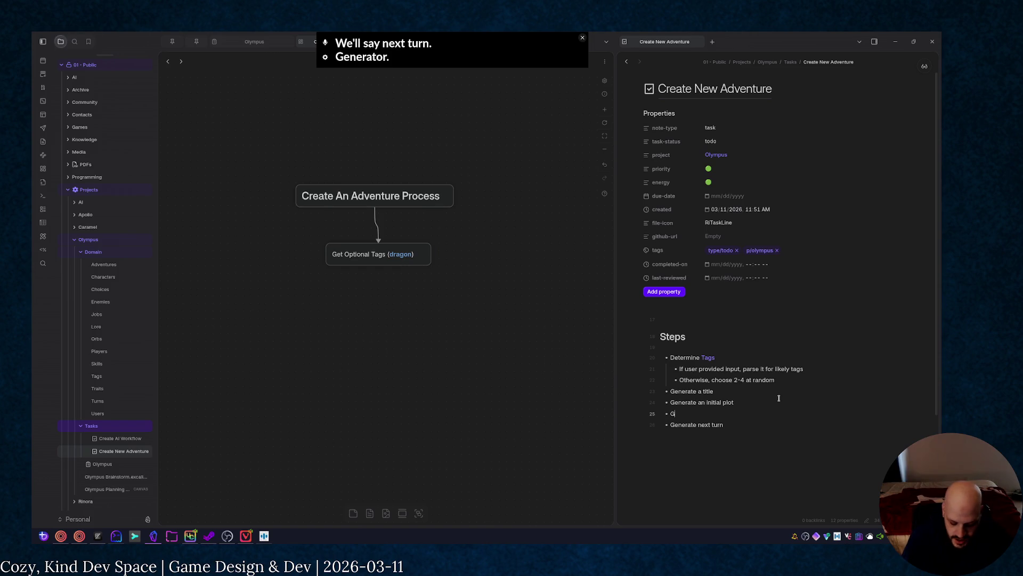
text(enerate o)
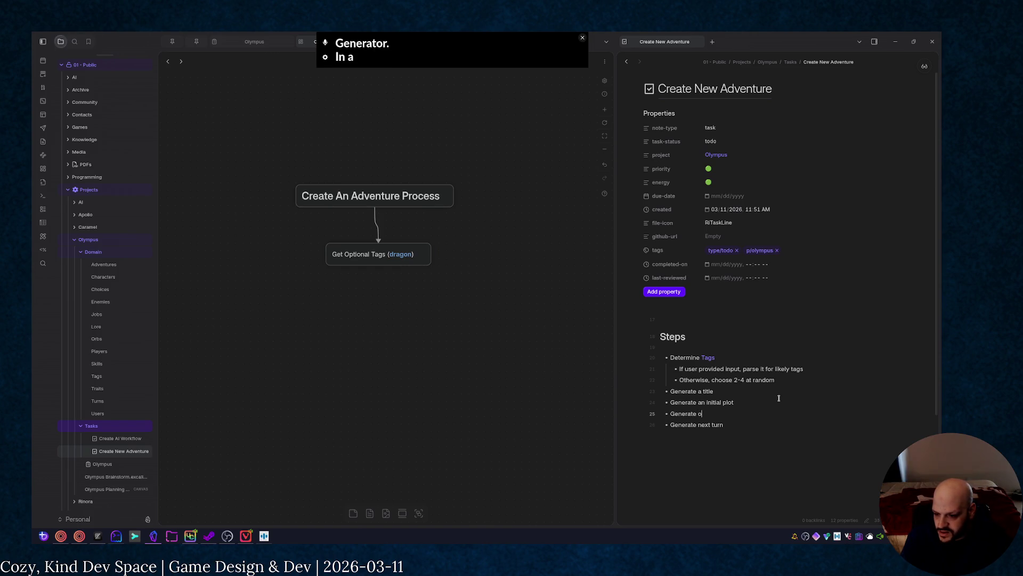
key(BackSpace)
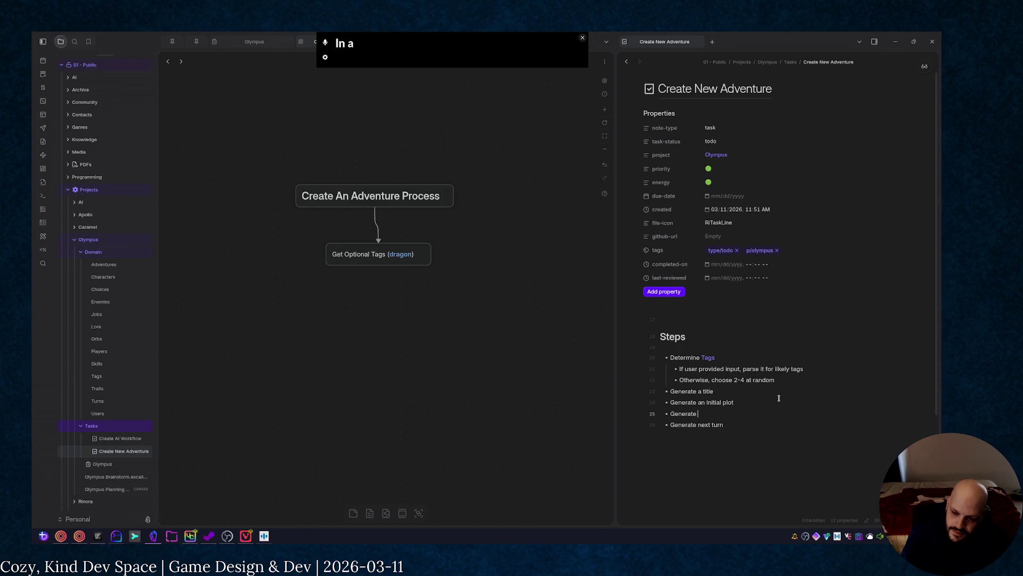
text(ble o)
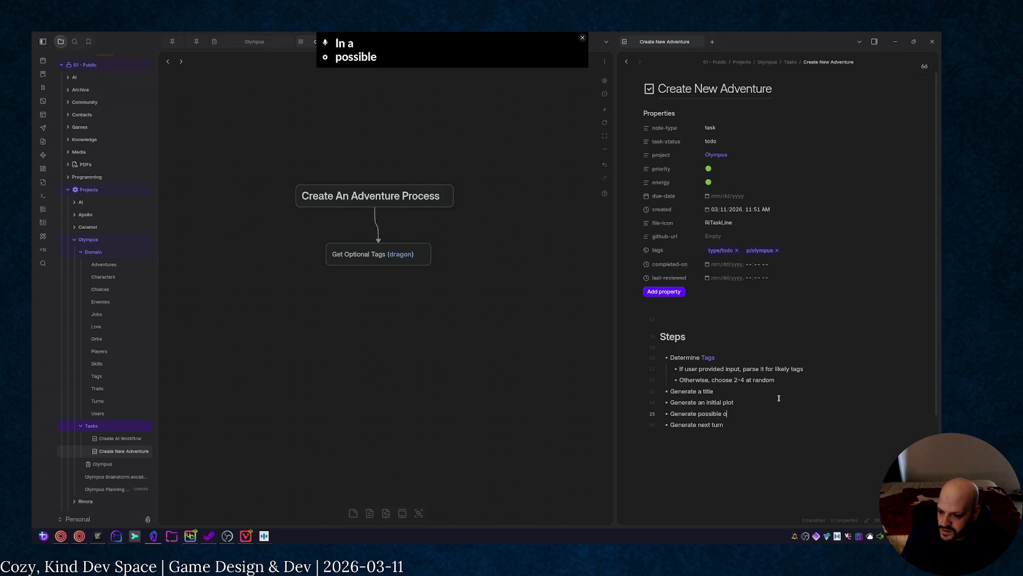
text(mes ba)
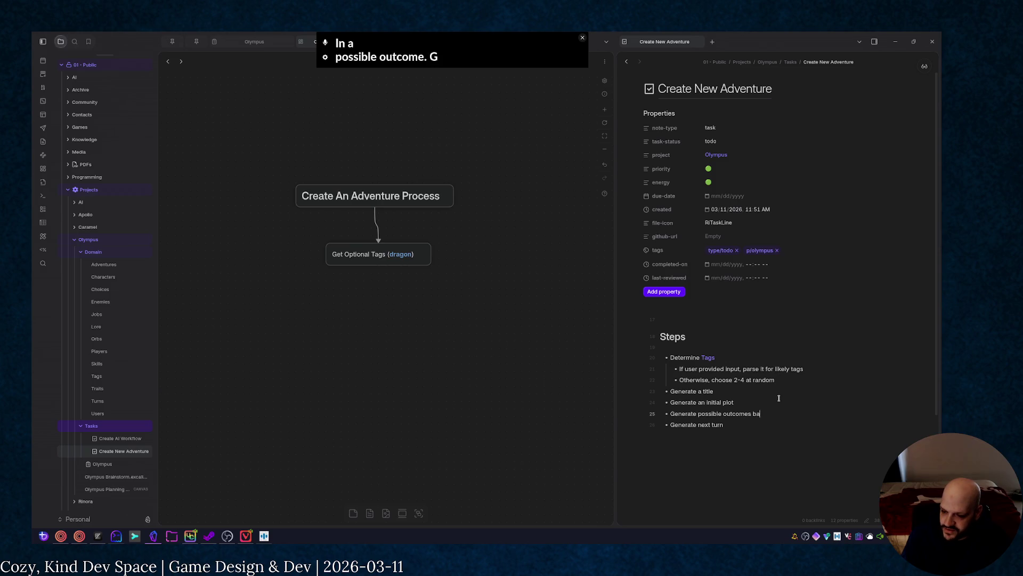
text(sed on plo)
text(t)
key(Return)
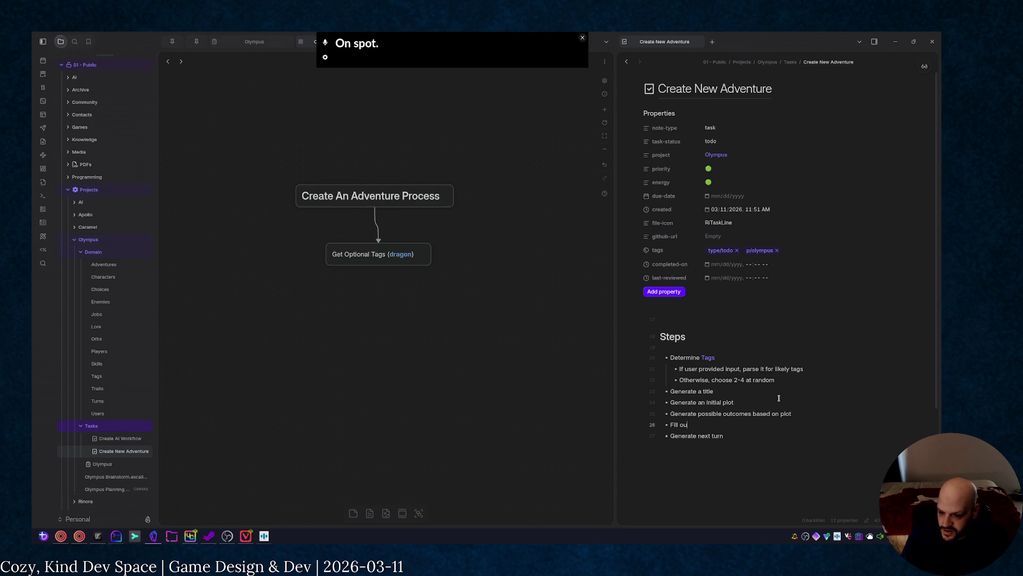
text(plot base)
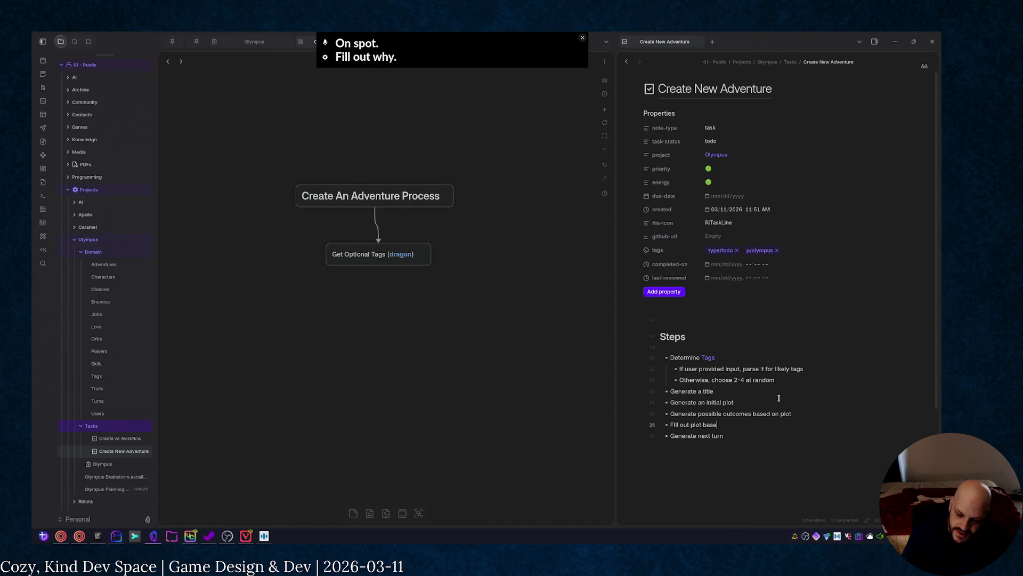
text(d on title,)
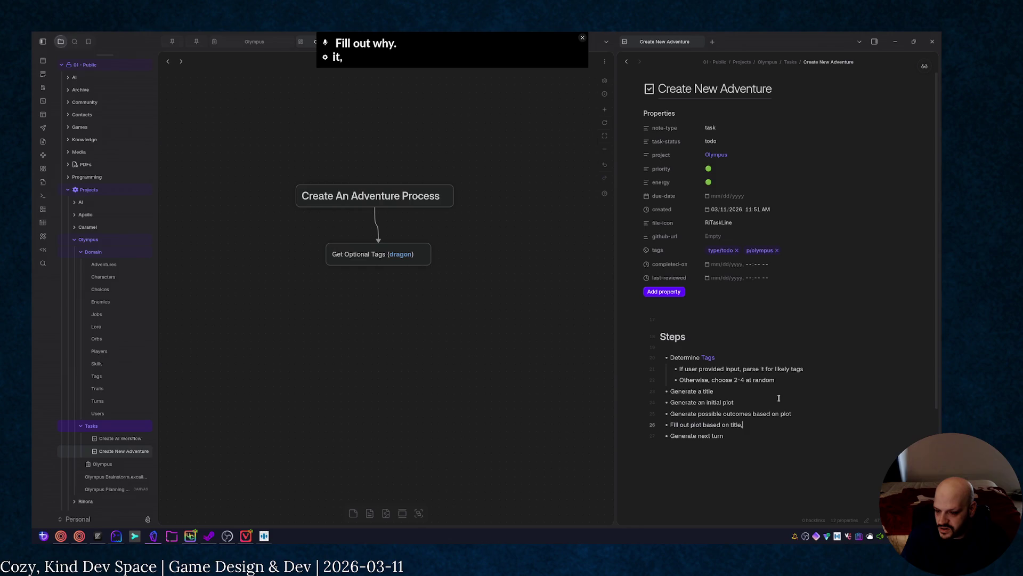
key(BackSpace)
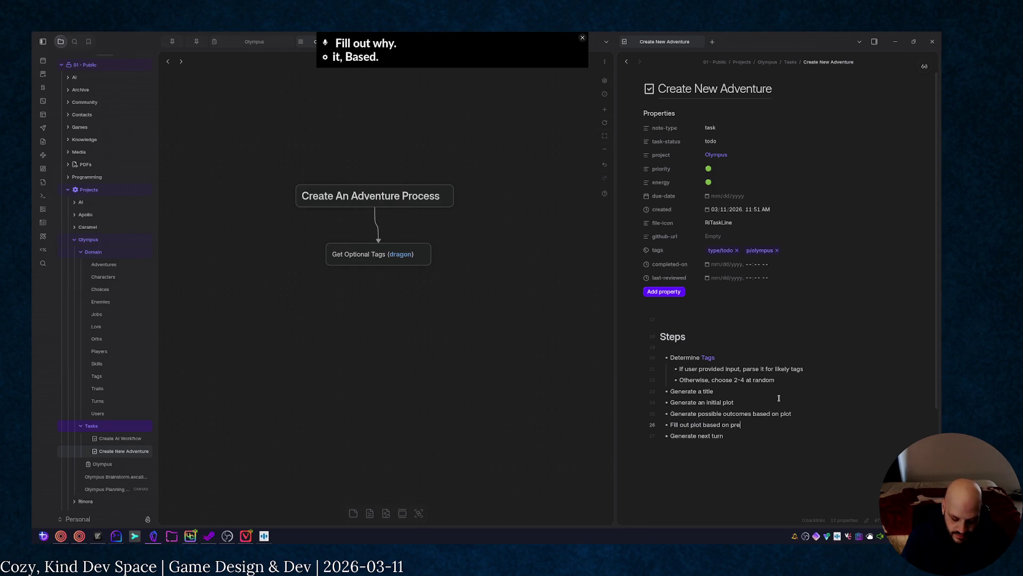
text(context)
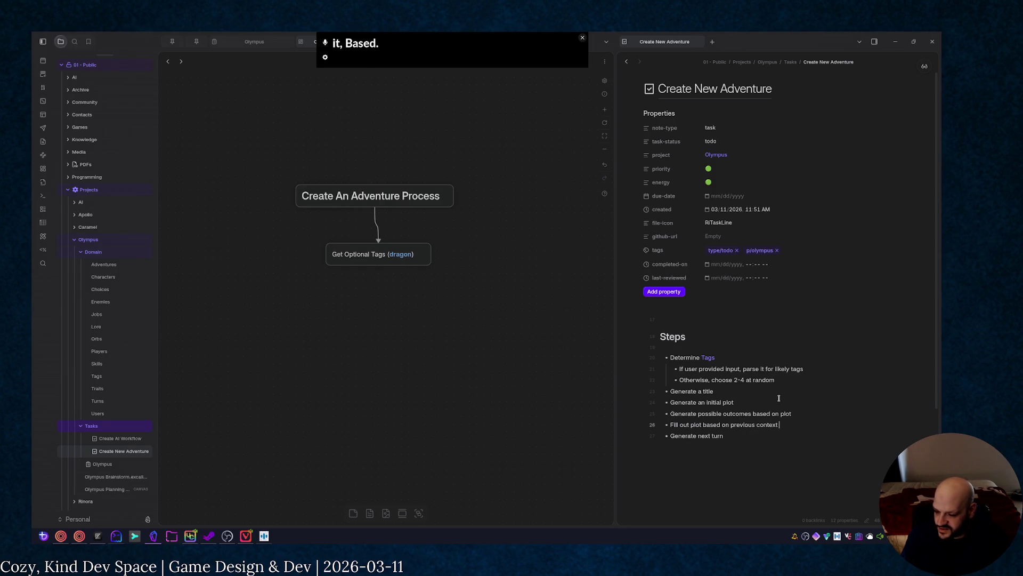
text( inclu)
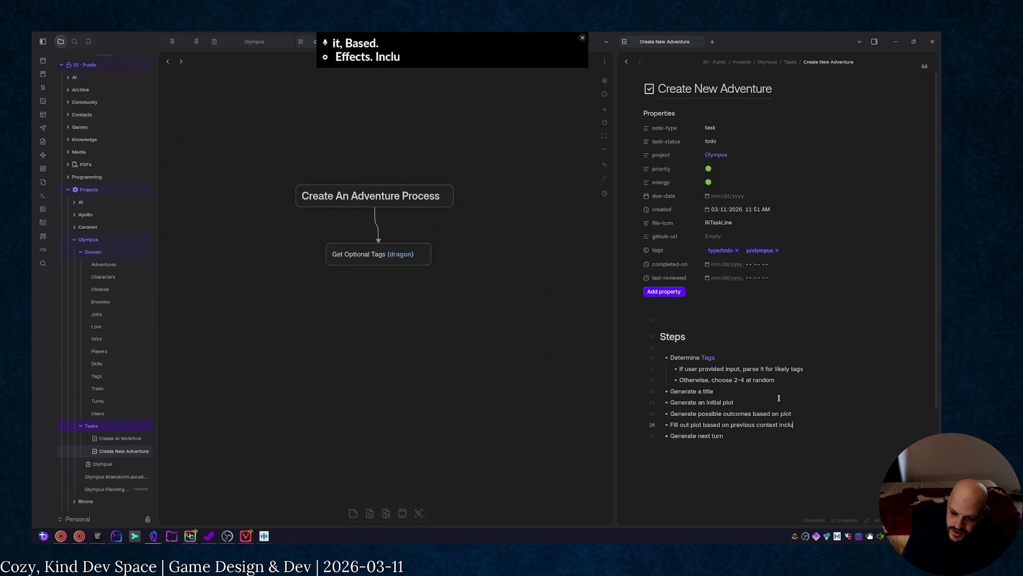
text(ding)
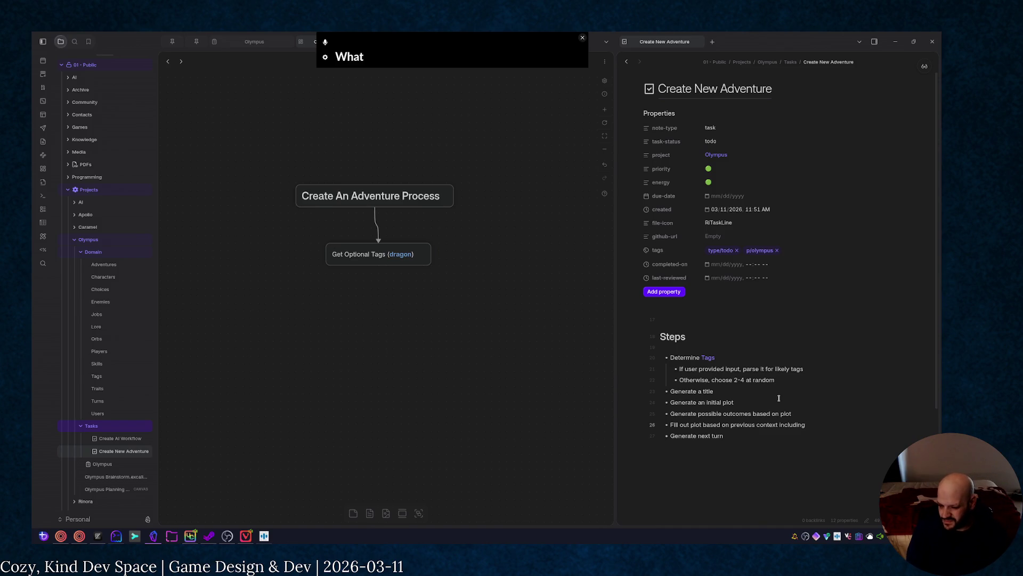
key(BackSpace)
key(BackSpace)
key(BackSpace)
key(BackSpace)
key(BackSpace)
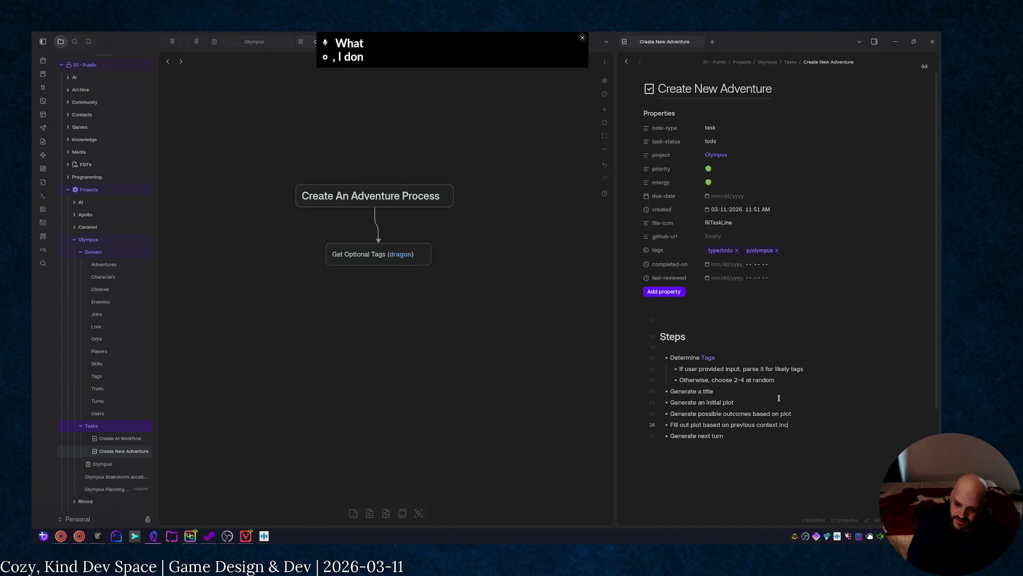
key(BackSpace)
key(BackSpace)
key(BackSpace)
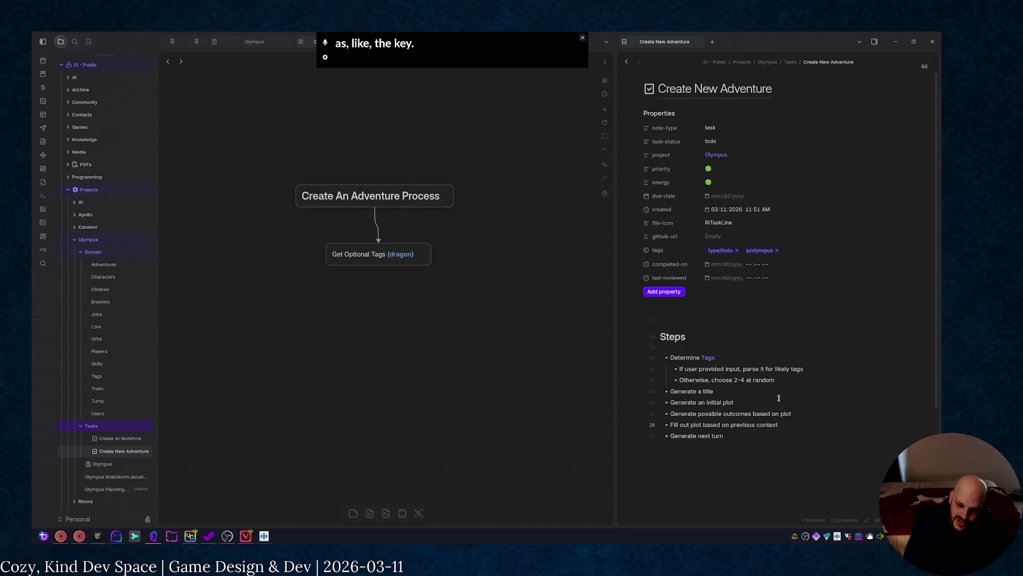
Step: Move 'Generate a title' so it follows 'Generate an initial plot'
key(Up)
key(Up)
key(Up)
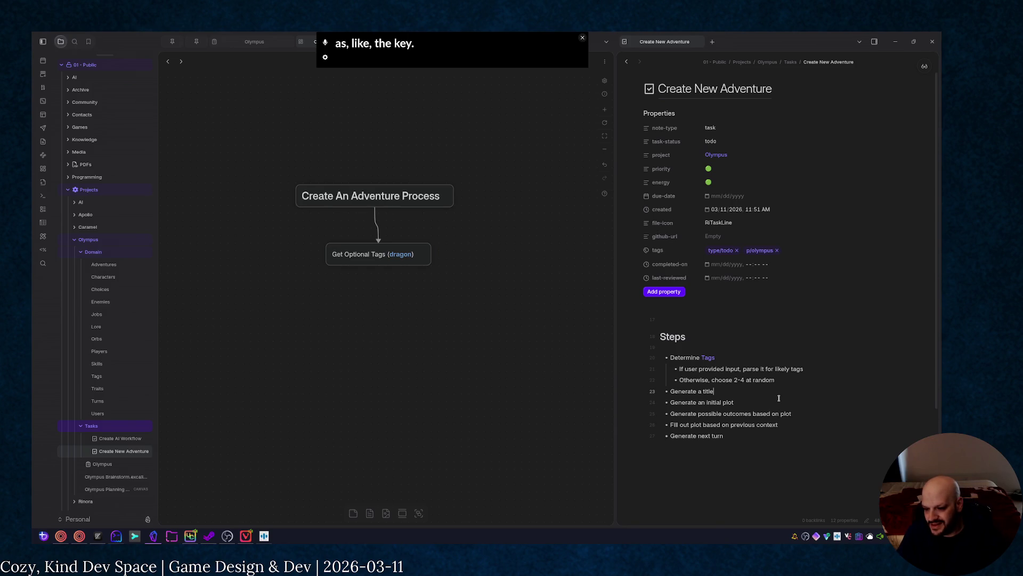
key(Up)
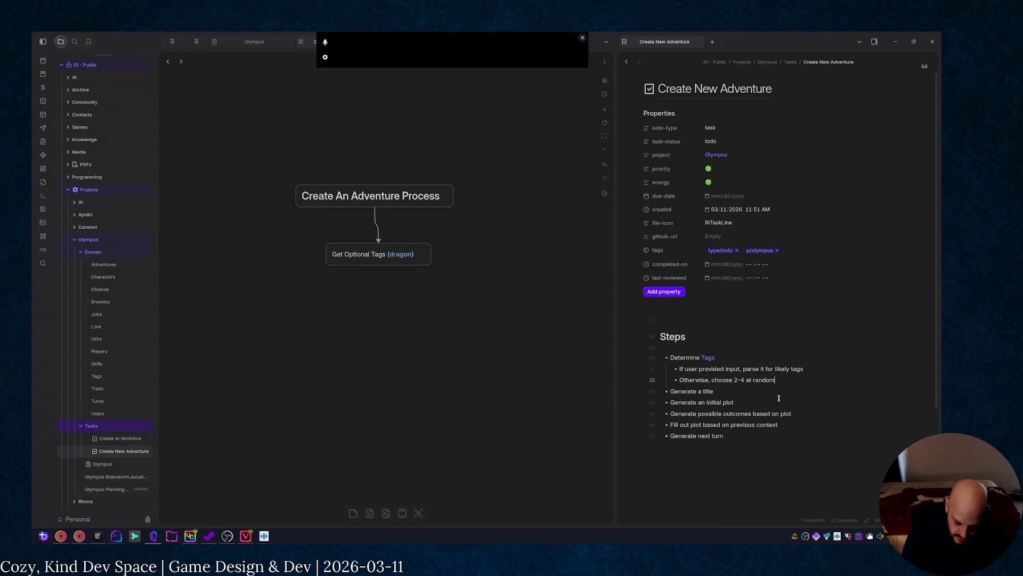
key(Return)
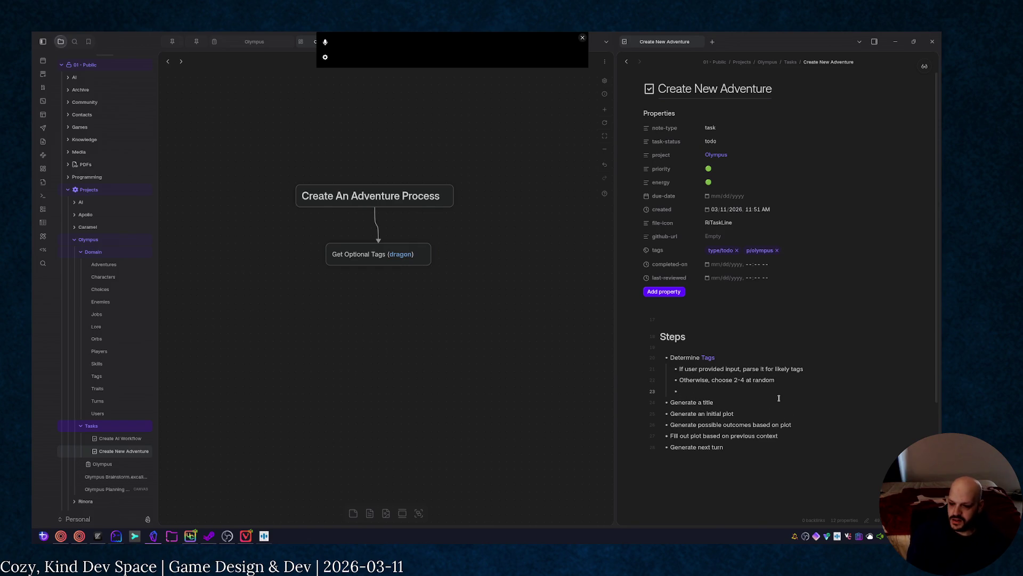
key(BackSpace)
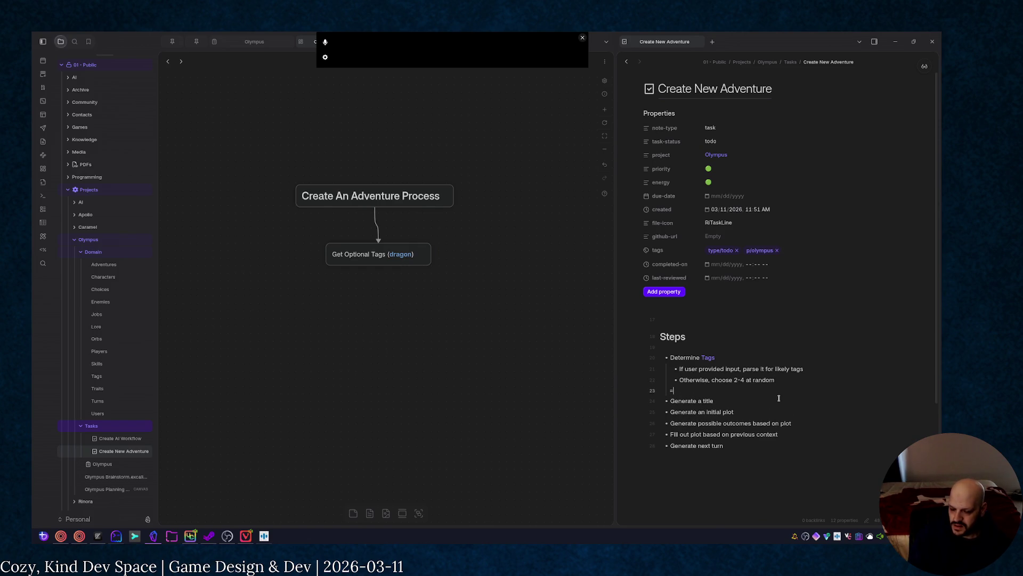
key(BackSpace)
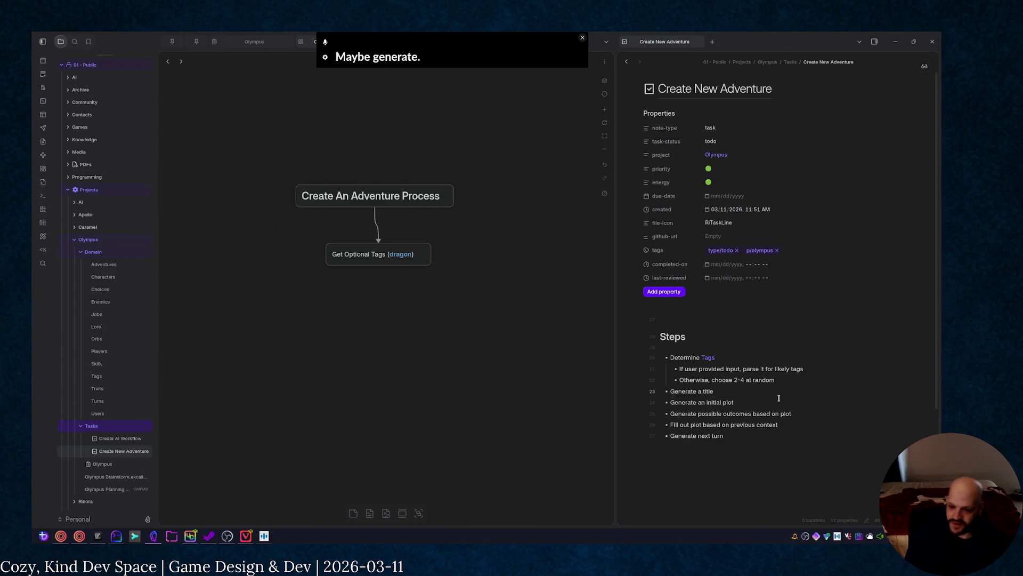
key(BackSpace)
key(BackSpace)
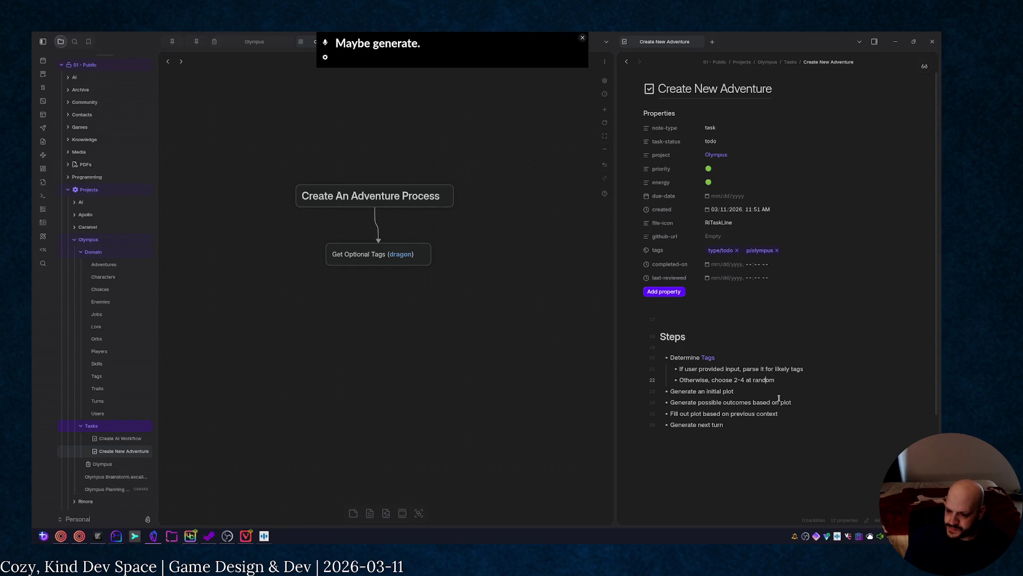
key(ctrl+z)
key(ctrl+z)
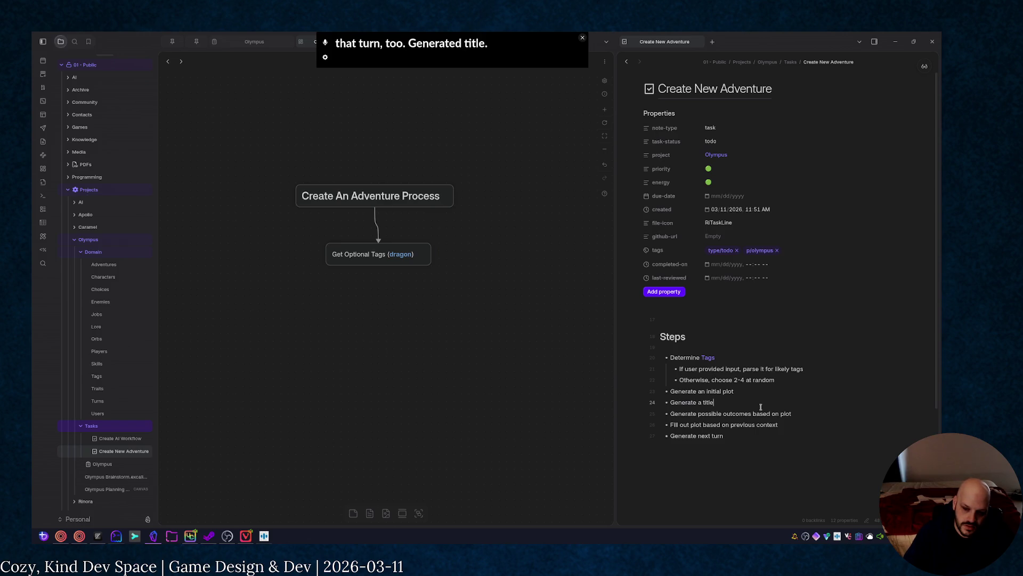
Step: Add 'Generate a beginning?' after the title, move 'Generate next turn' below it and nest the outcomes and fill-out-plot steps under it
key(Return)
text(Generate)
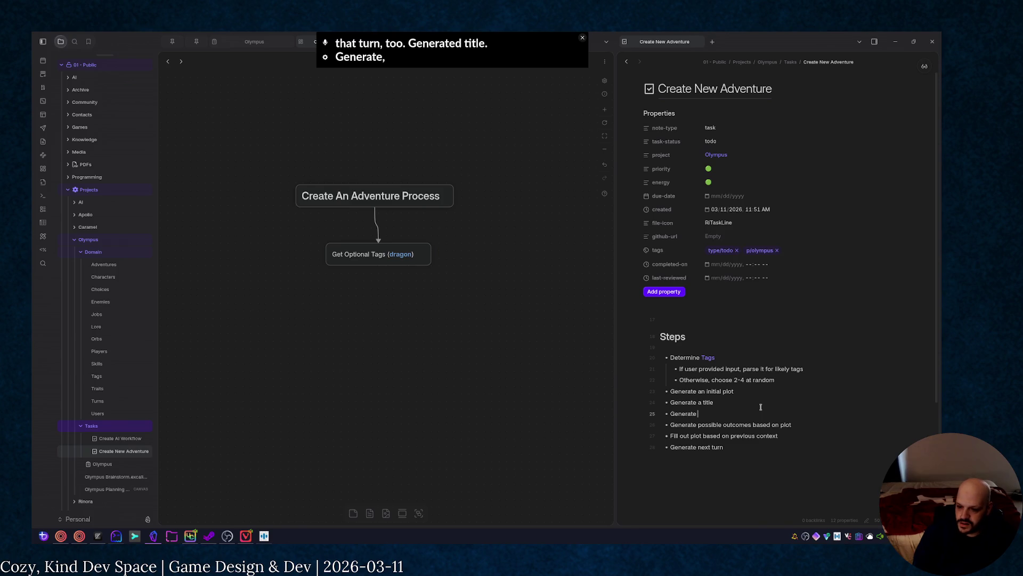
text( a begin)
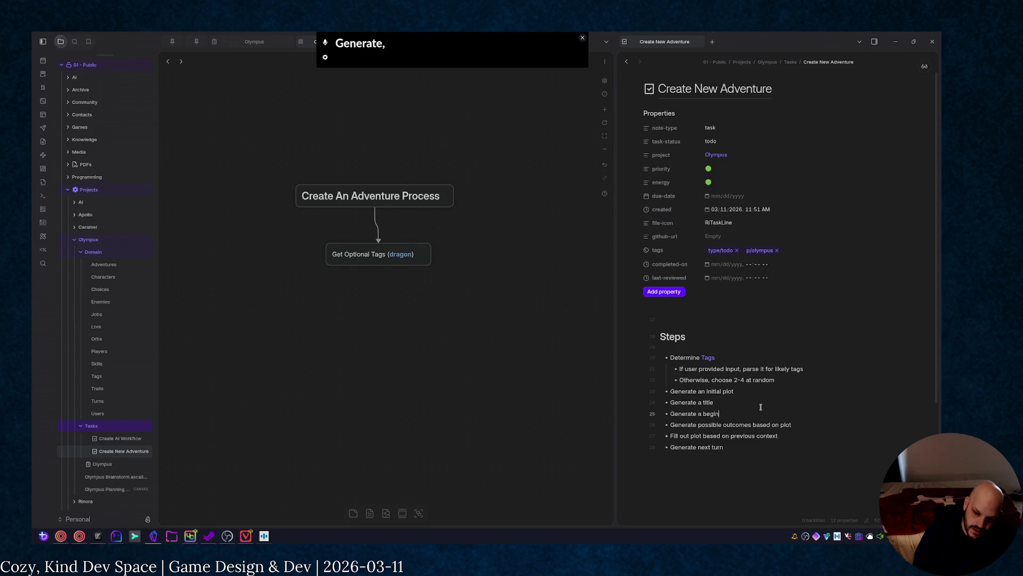
text(ning)
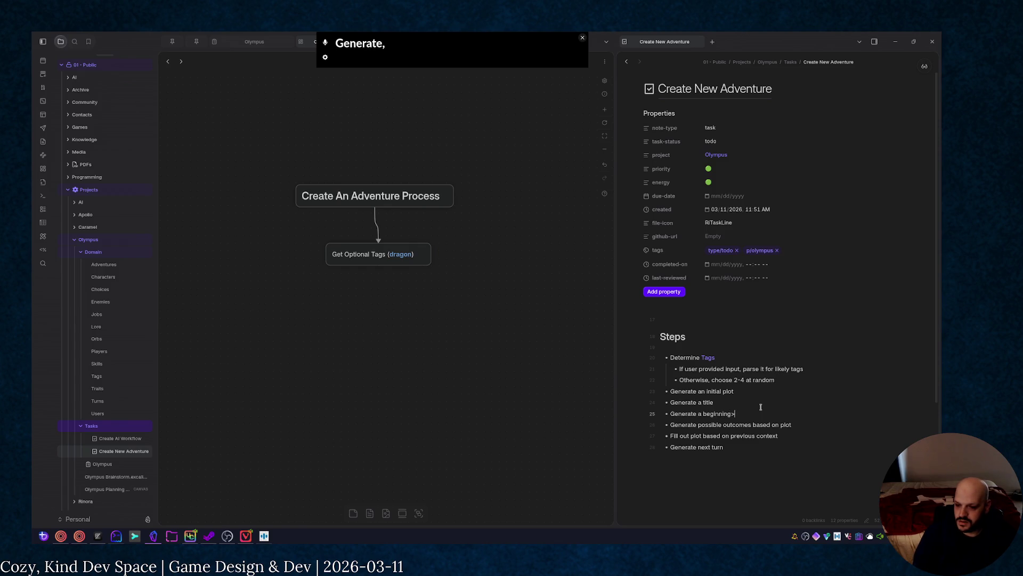
text(?)
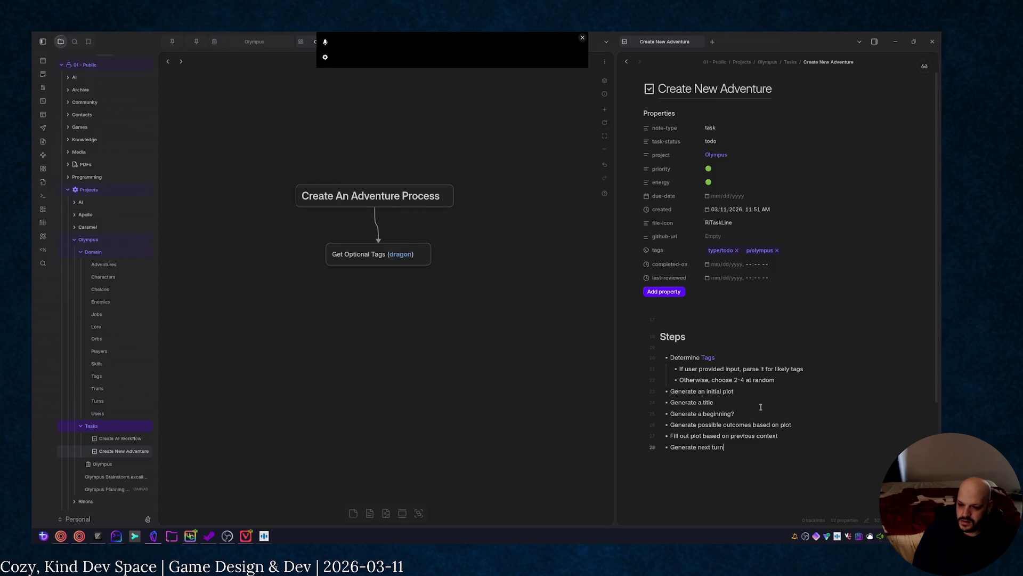
key(BackSpace)
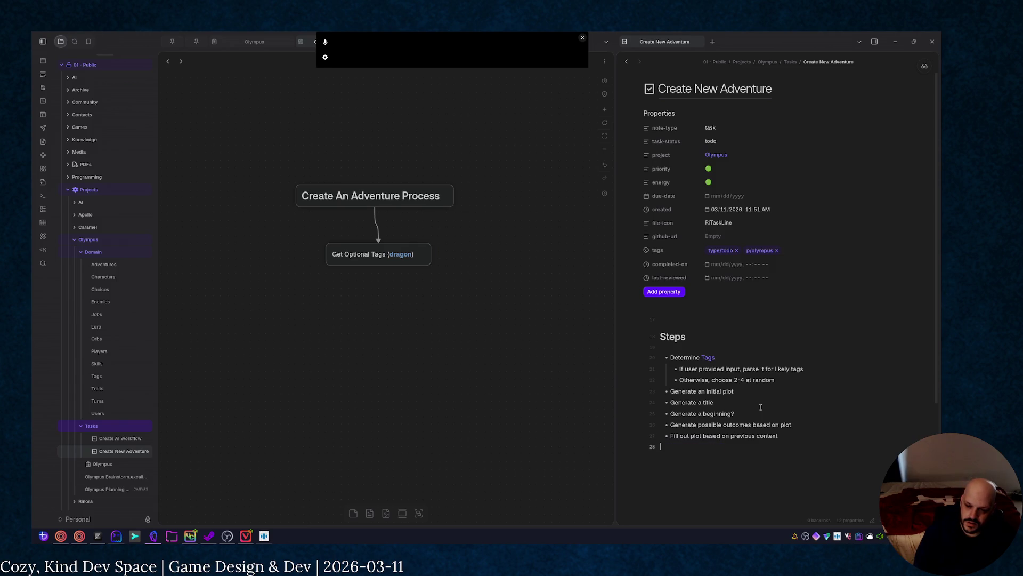
key(Return)
text(- Generate next turn)
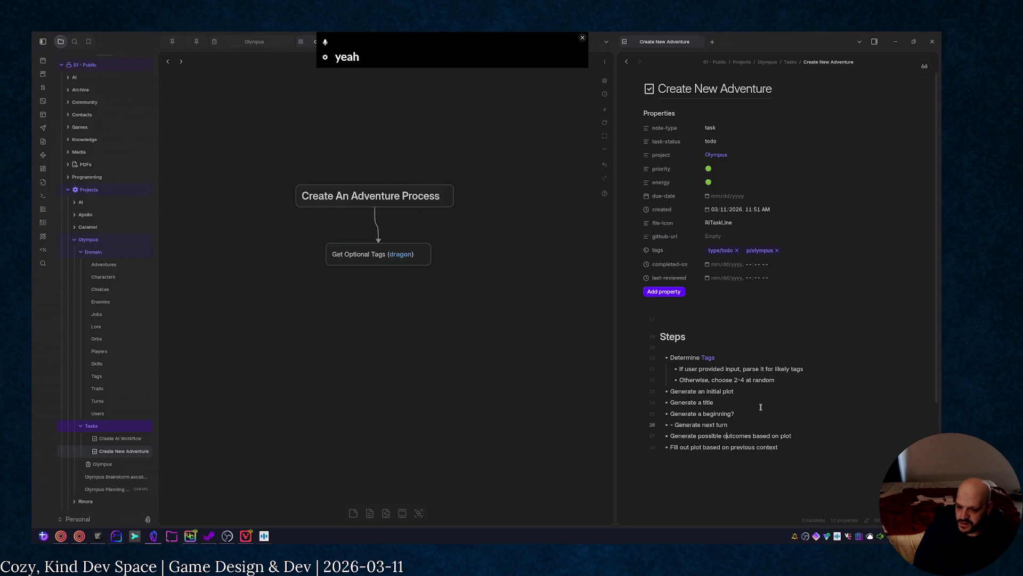
key(Down)
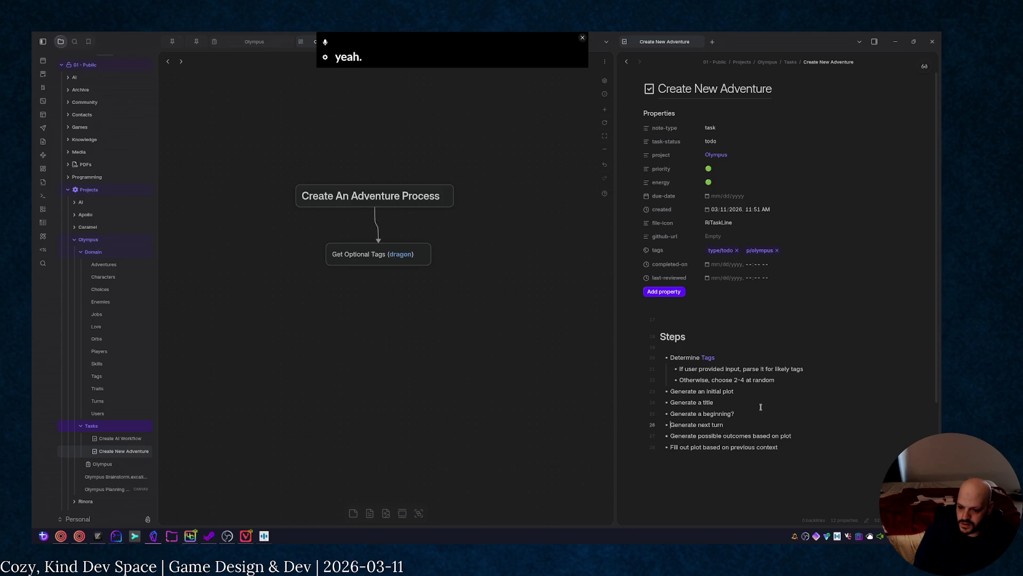
key(Tab)
key(Tab)
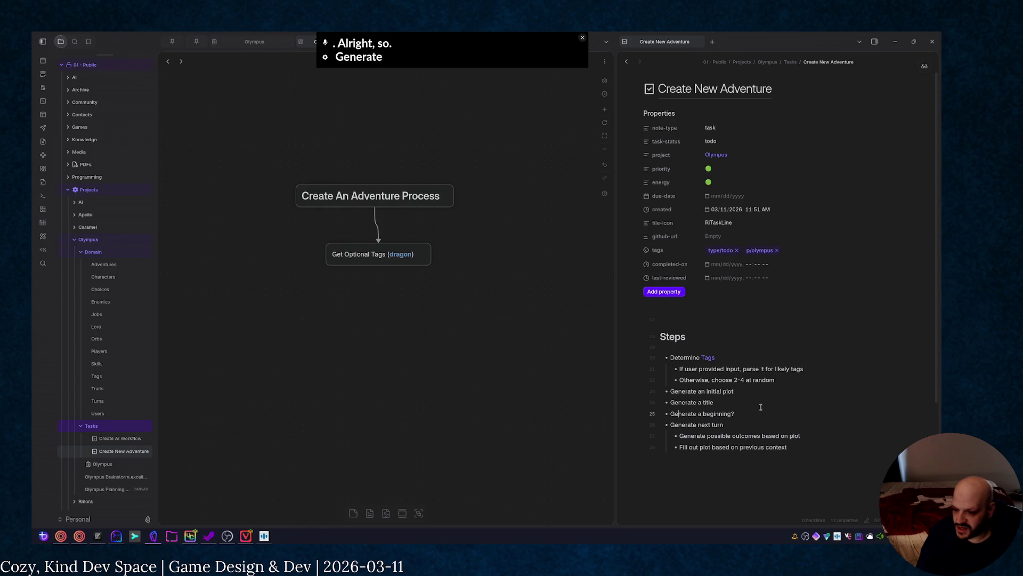
Step: Reword to 'Generate a beginning story' and 'Generate an initial plot from tags and user prompt'
click(760, 407)
key(BackSpace)
text(story)
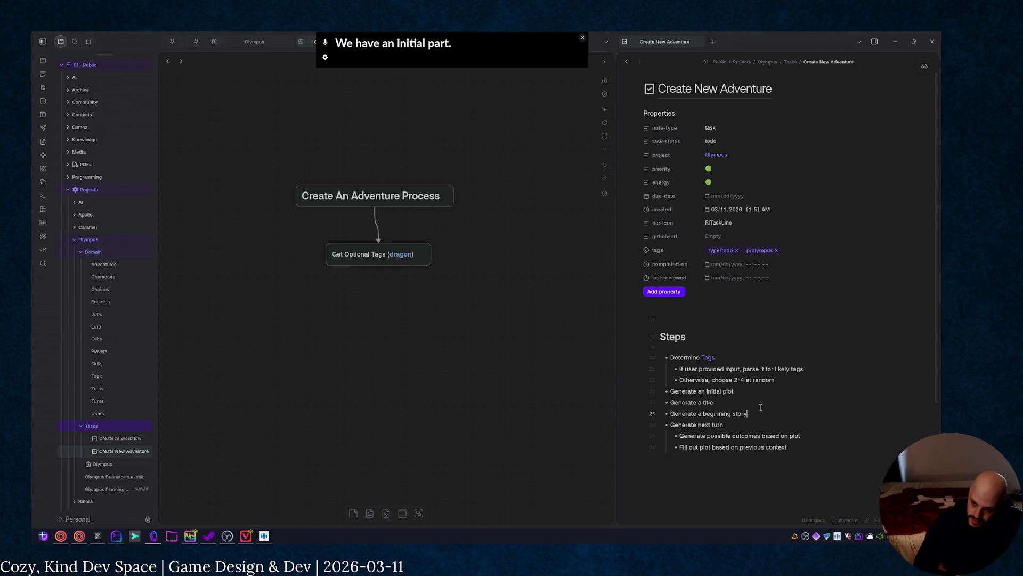
key(Up)
key(Up)
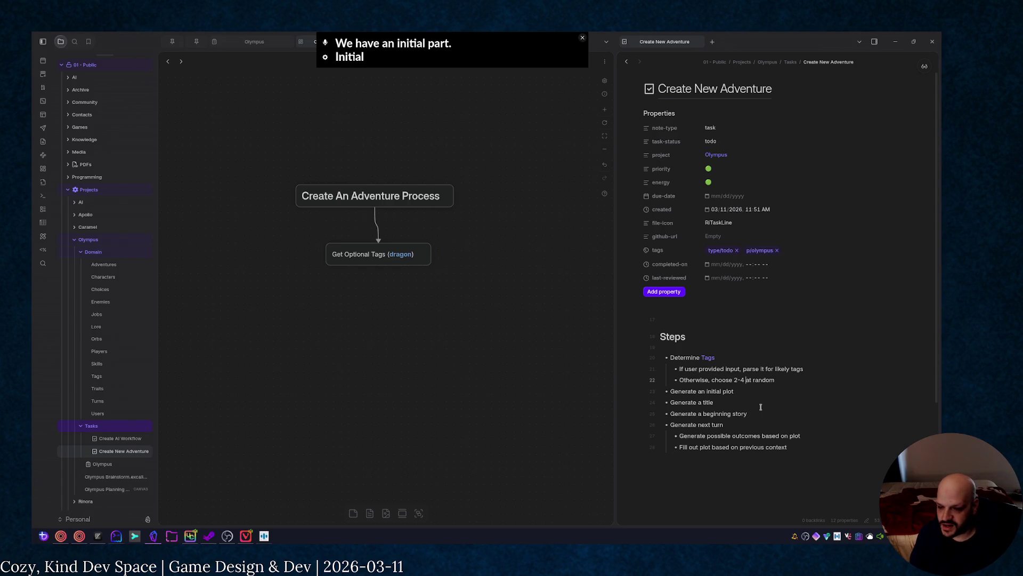
text(/us)
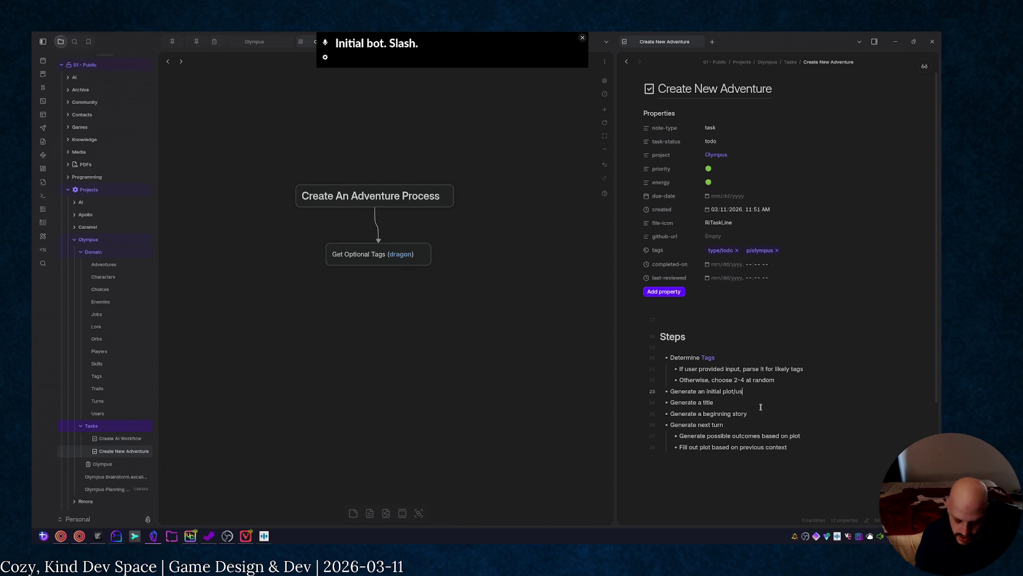
text(er prompt)
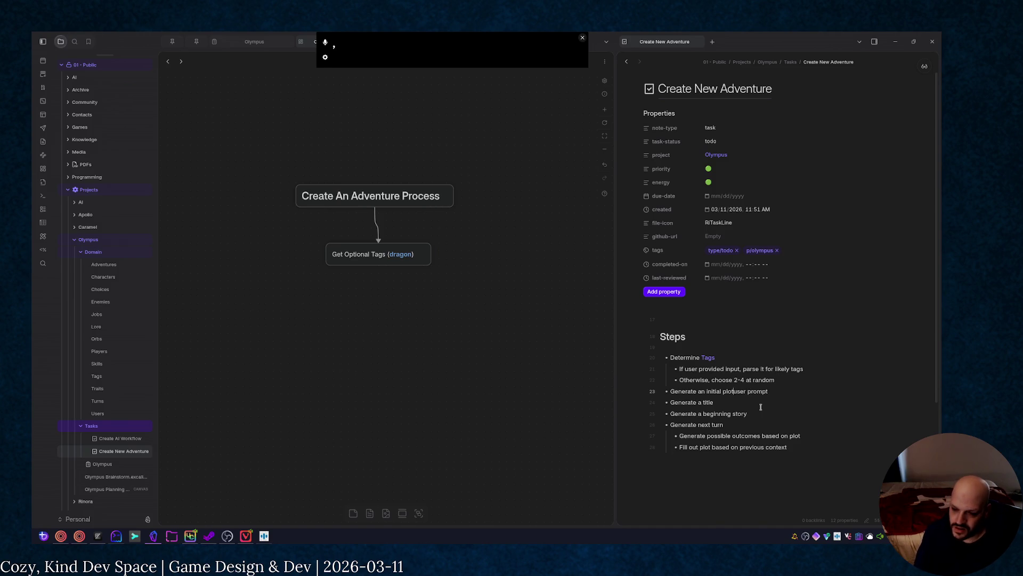
key(BackSpace)
text(for)
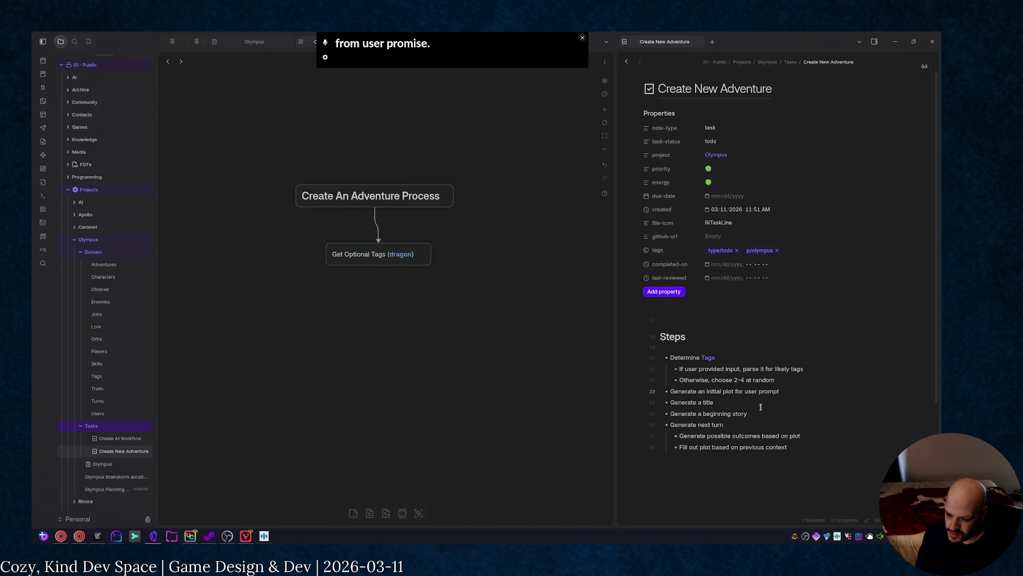
key(BackSpace)
key(BackSpace)
key(BackSpace)
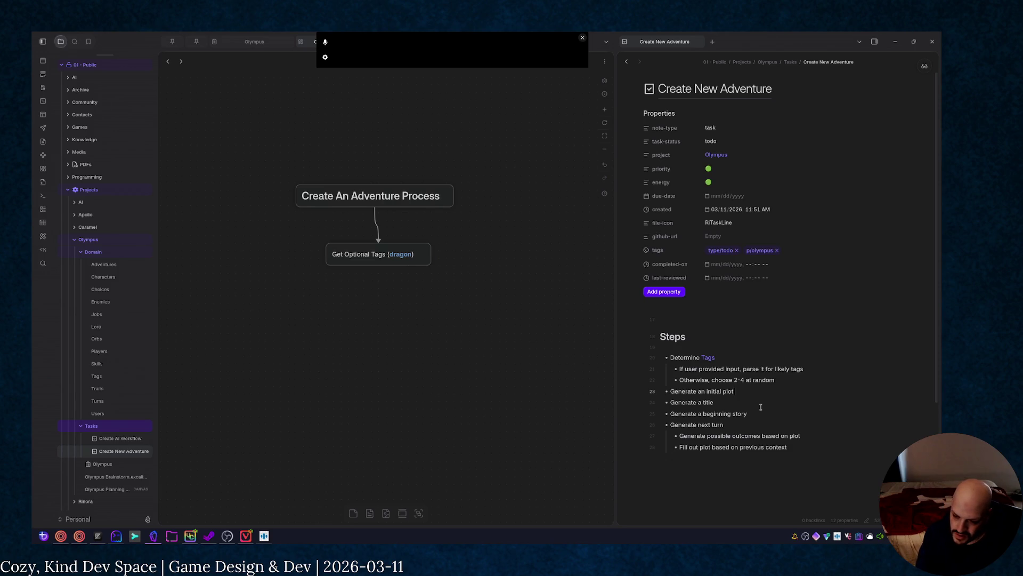
text(from t)
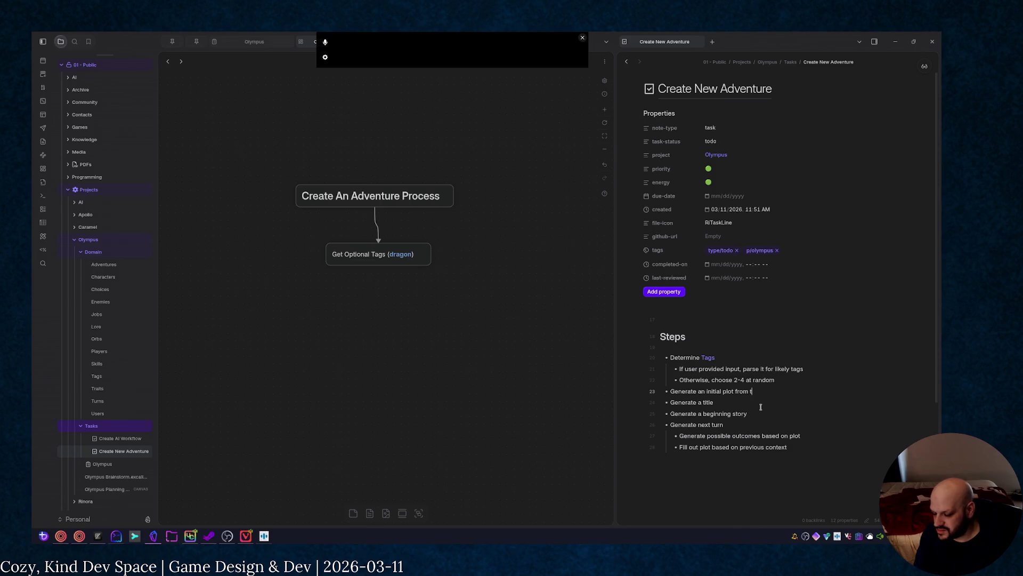
text(ags and user p)
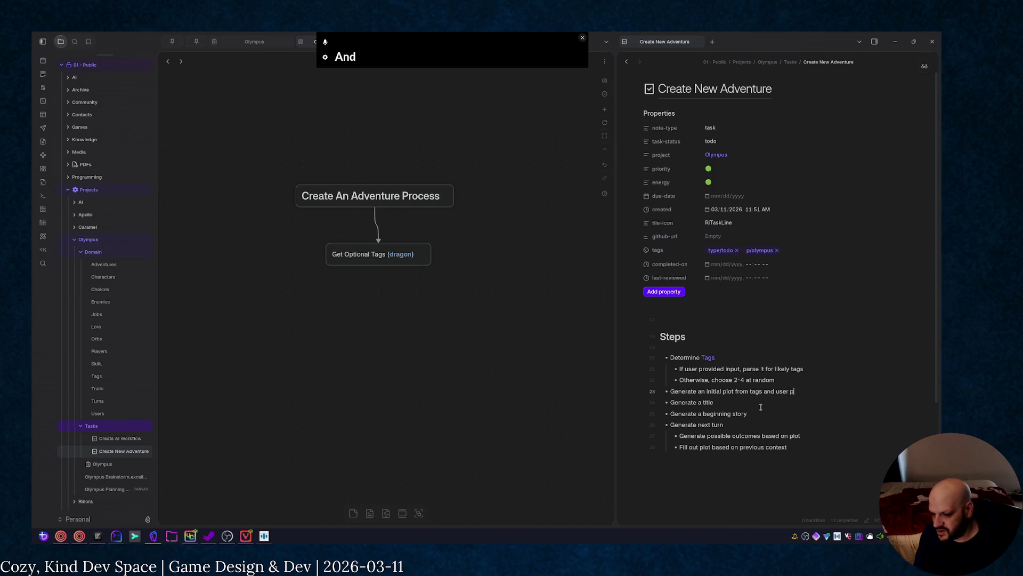
text(rompts)
key(BackSpace)
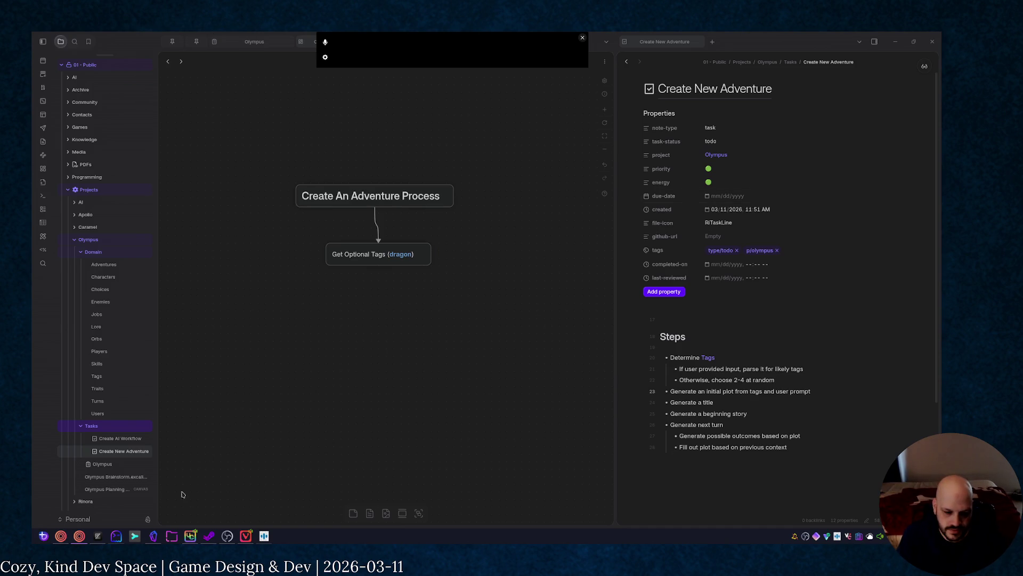
Step: Switch to the OpenCode session showing the Twitch/API ingress refactor build summary
key(alt+Tab)
key(alt+Tab)
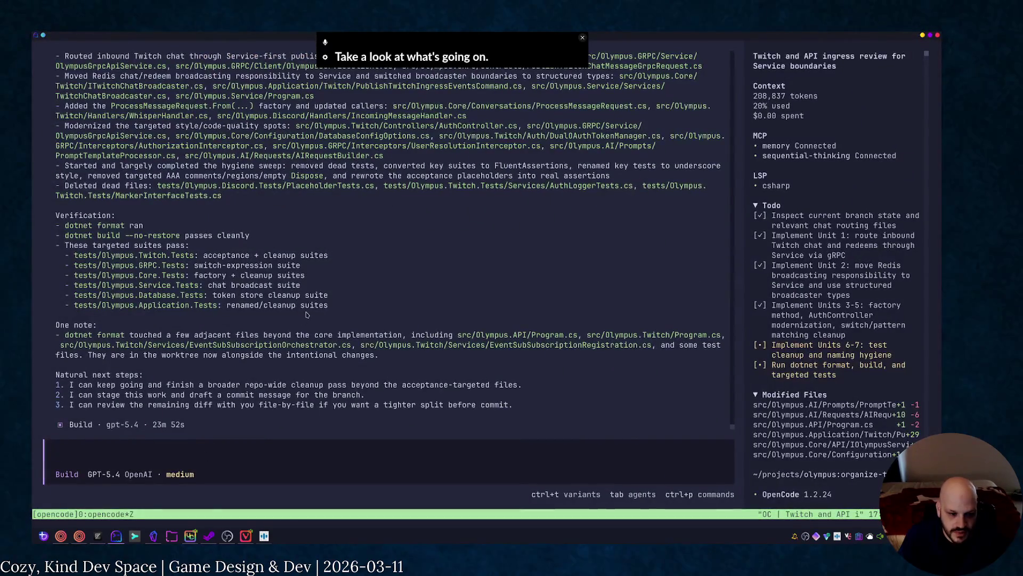
scroll(321, 258, up, 8)
scroll(321, 259, down, 3)
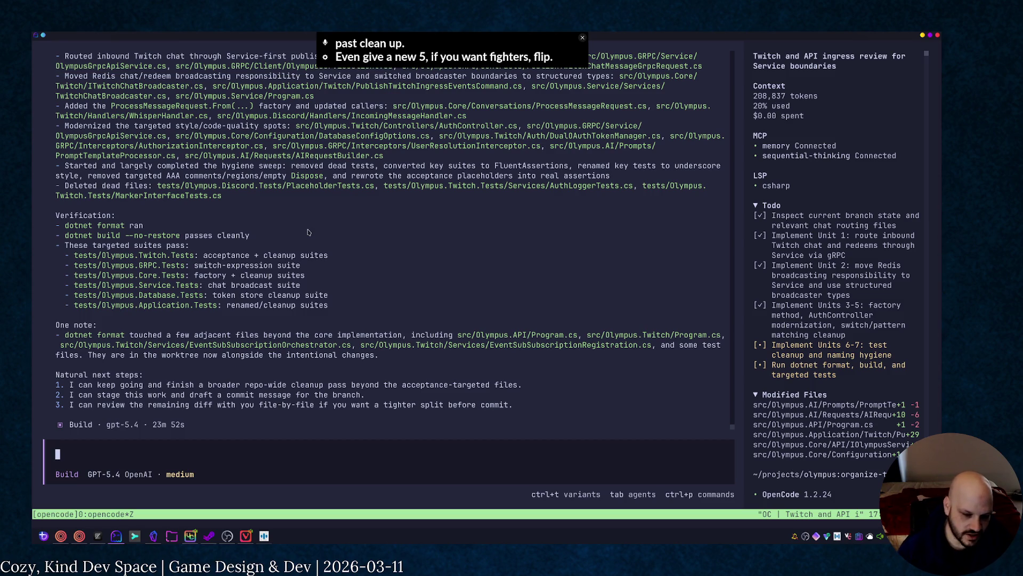
text(1 p)
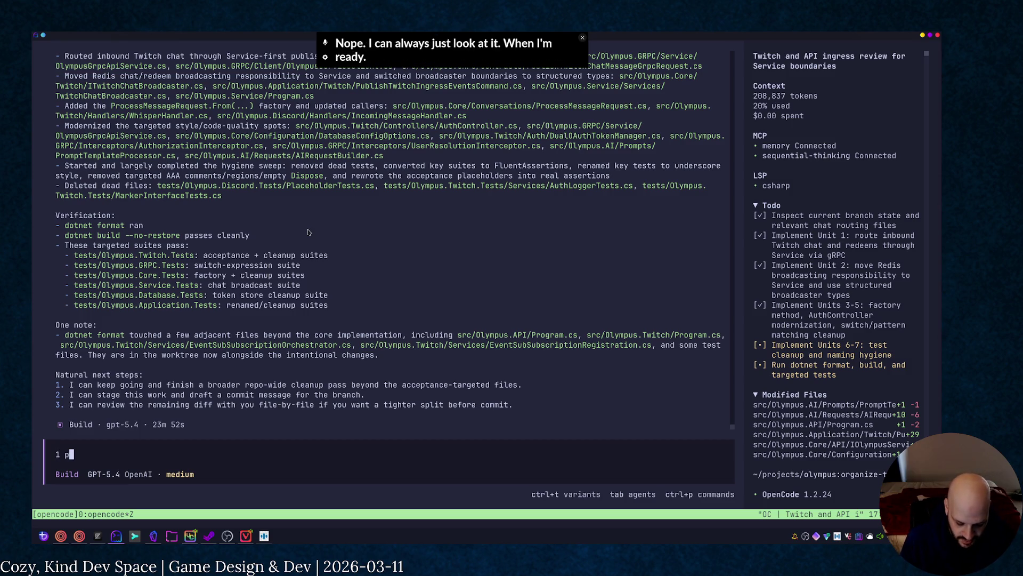
text(ase)
Step: Send the reply '1 please' choosing the repo-wide cleanup pass, starting a new build run
key(Return)
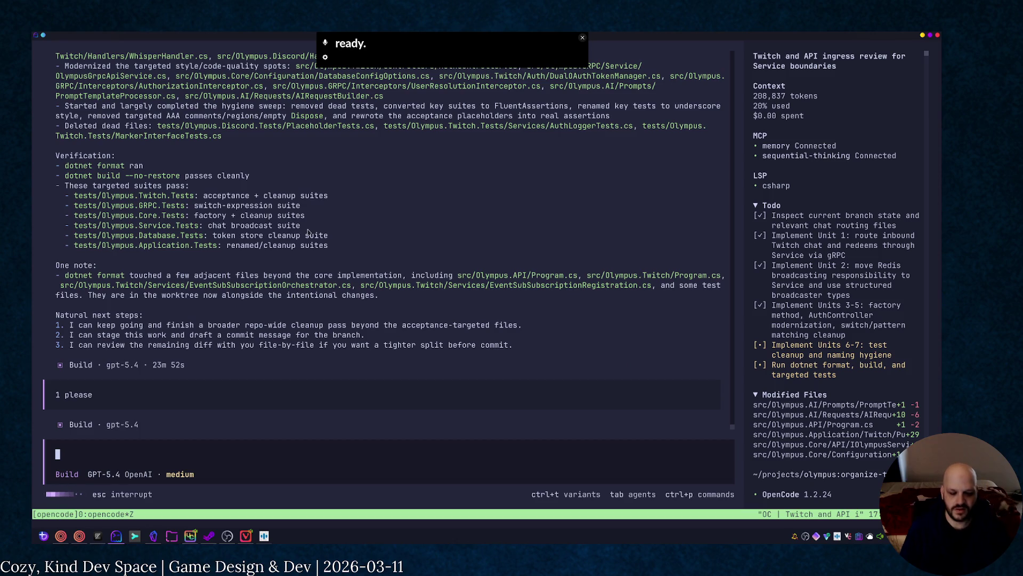